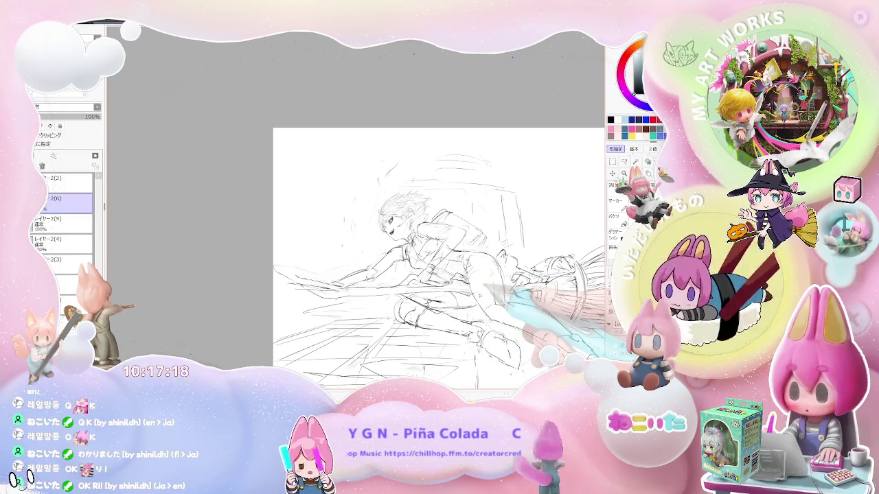
Pan the sketch view up-left, rotate it clockwise and back, then tilt it to fill the window
drag(412, 240, 319, 206)
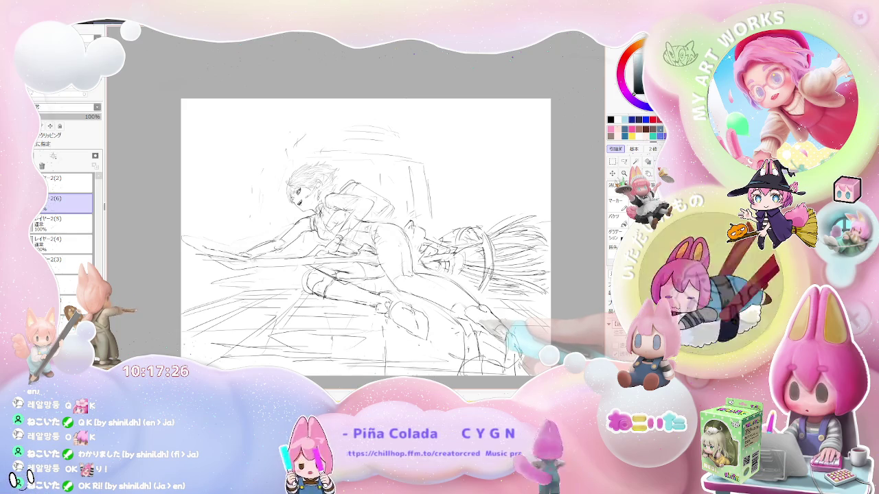
key(End)
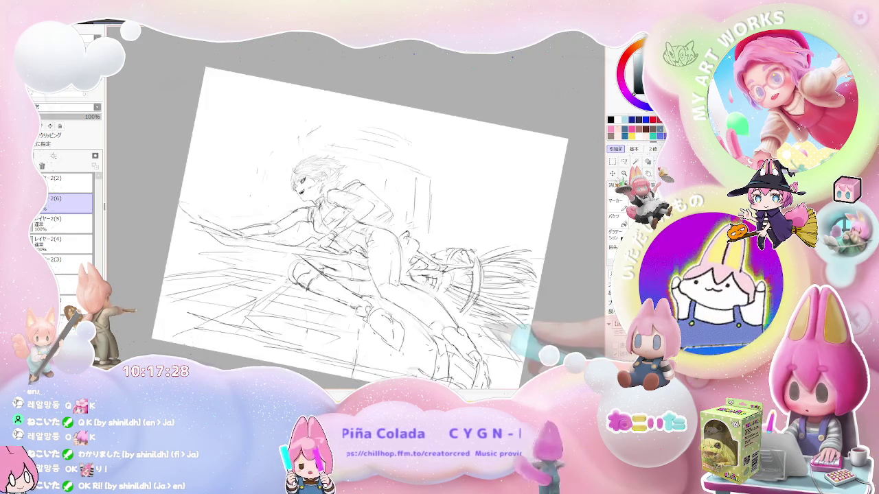
key(End)
key(End)
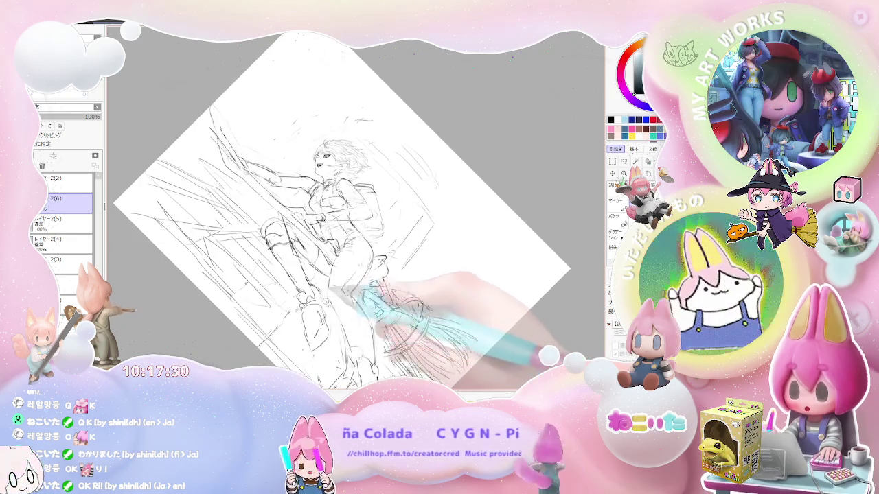
key(Delete)
key(Delete)
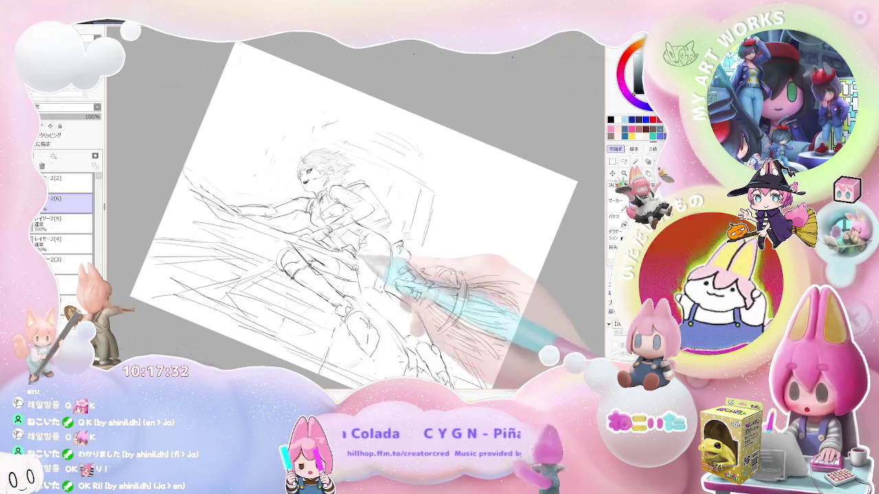
key(Delete)
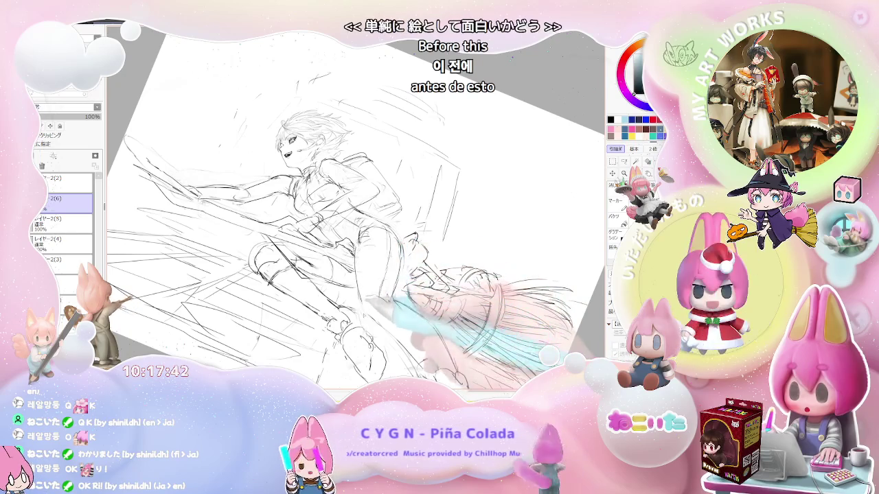
key(Home)
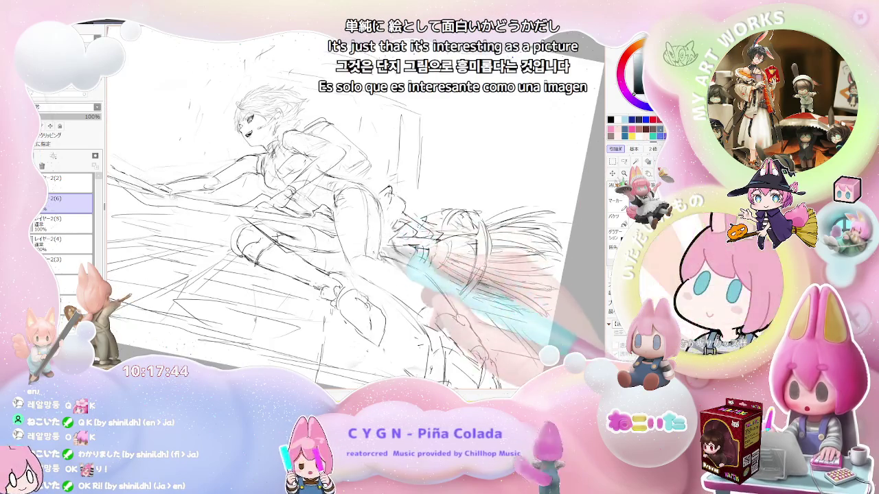
Mirror the view horizontally, level it again, and enlarge the sketching brush
key(h)
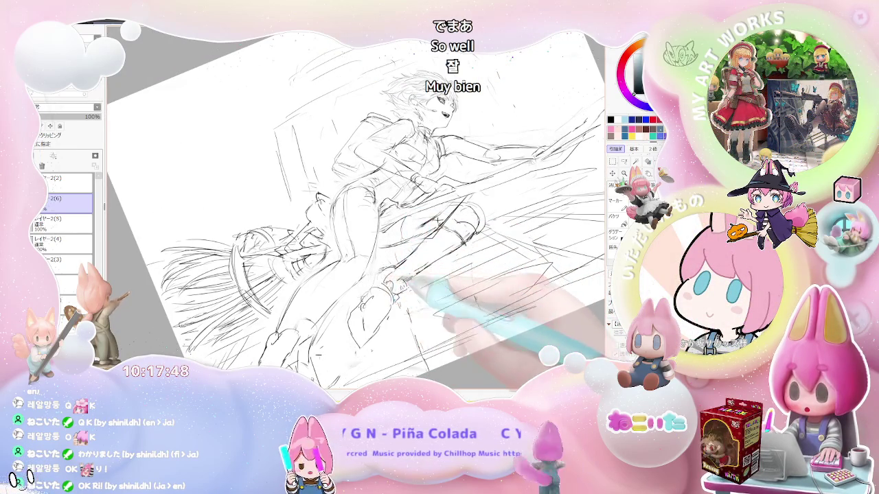
key(Delete)
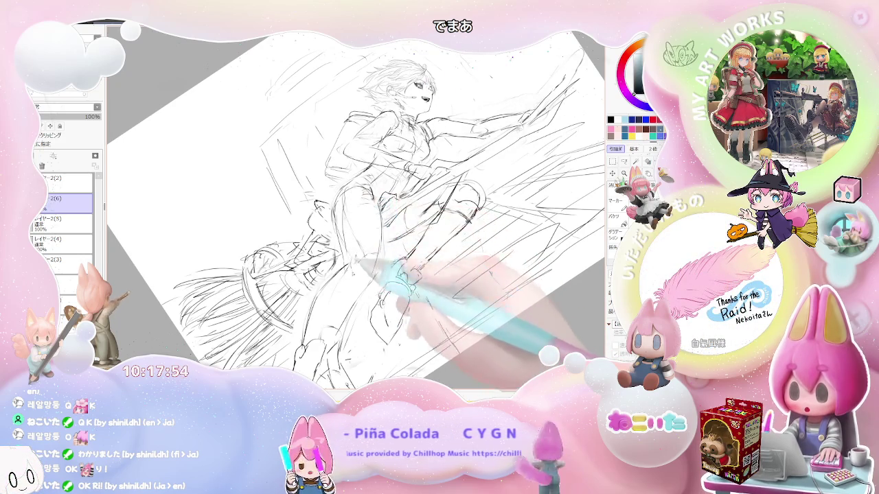
key(End)
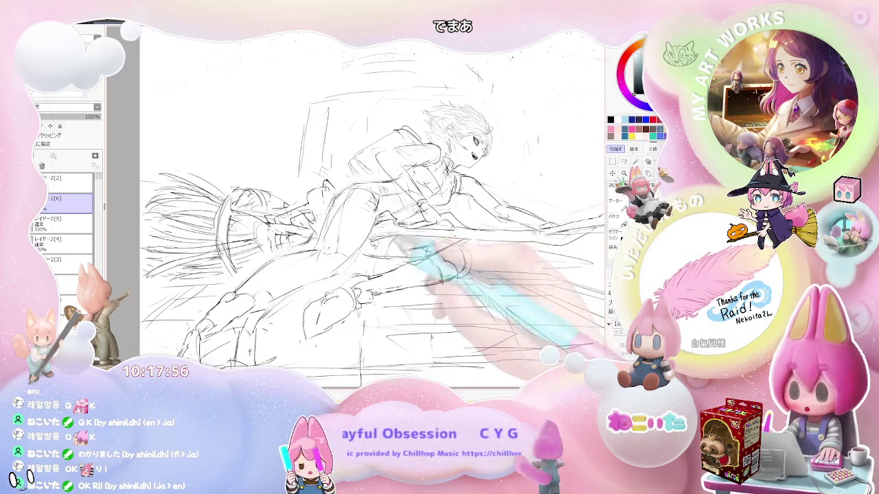
key(bracketright)
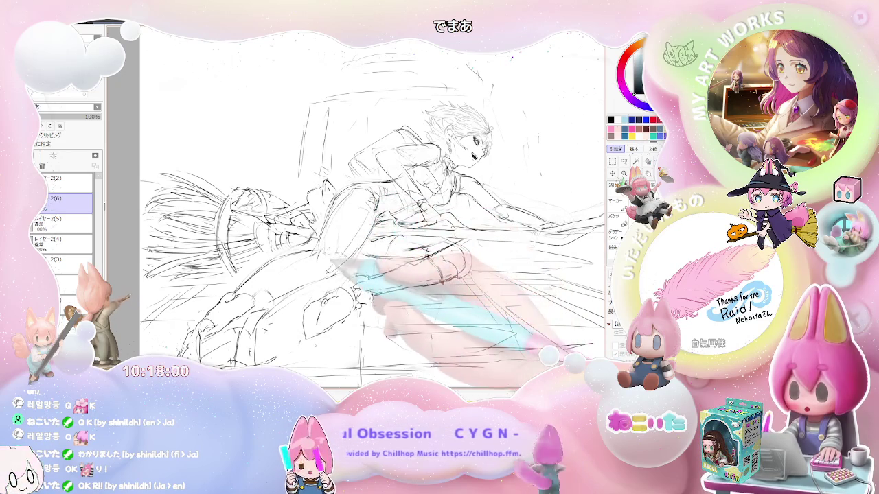
Zoom out and tilt the page back and forth through several angles
key(Delete)
key(Delete)
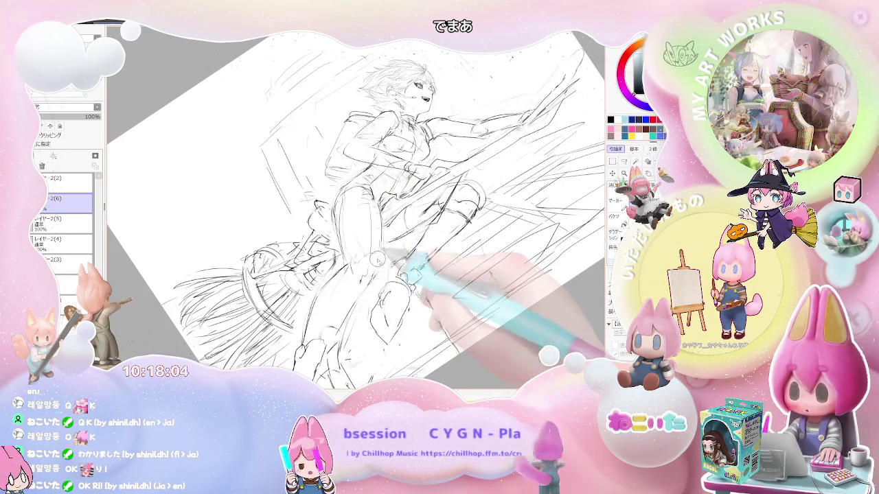
key(End)
key(End)
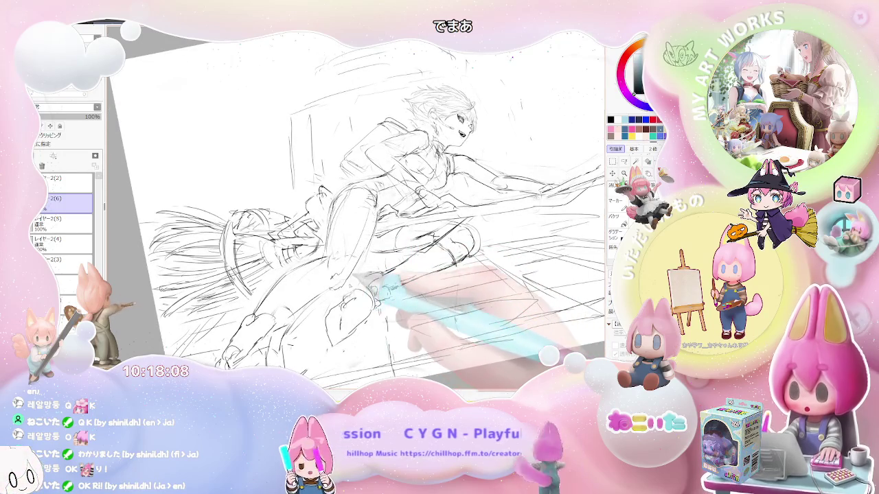
key(minus)
key(End)
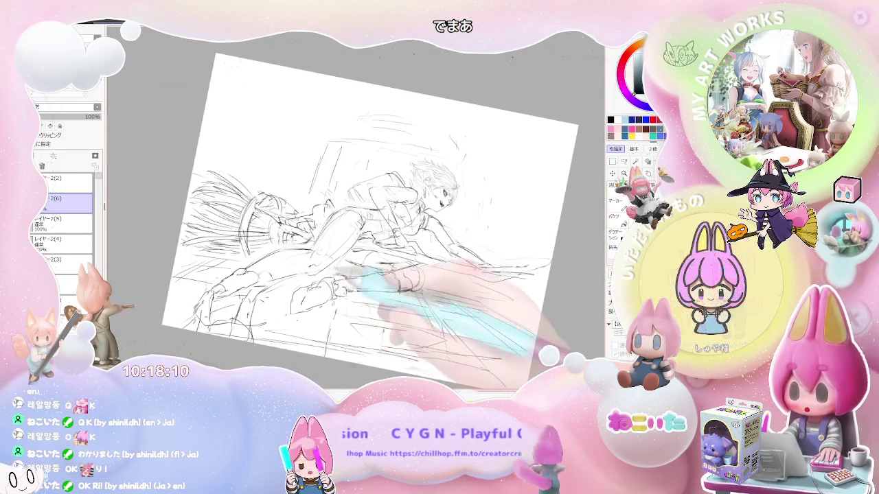
key(Delete)
key(Delete)
key(Delete)
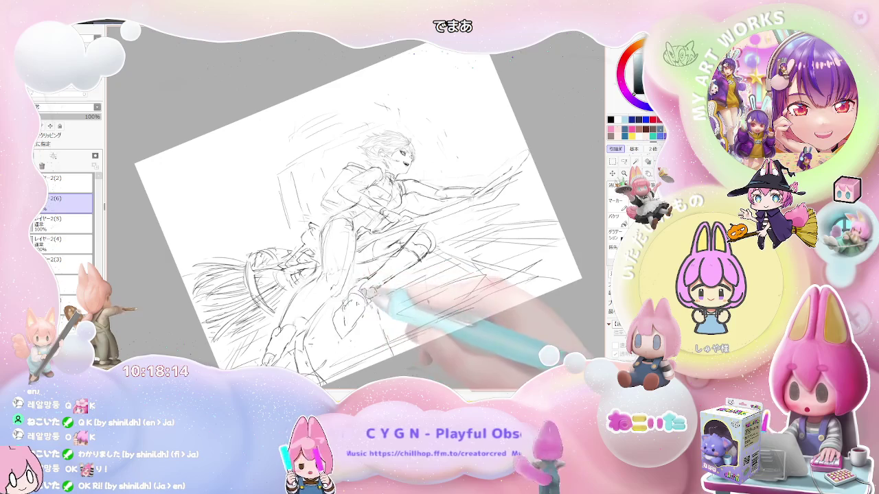
key(End)
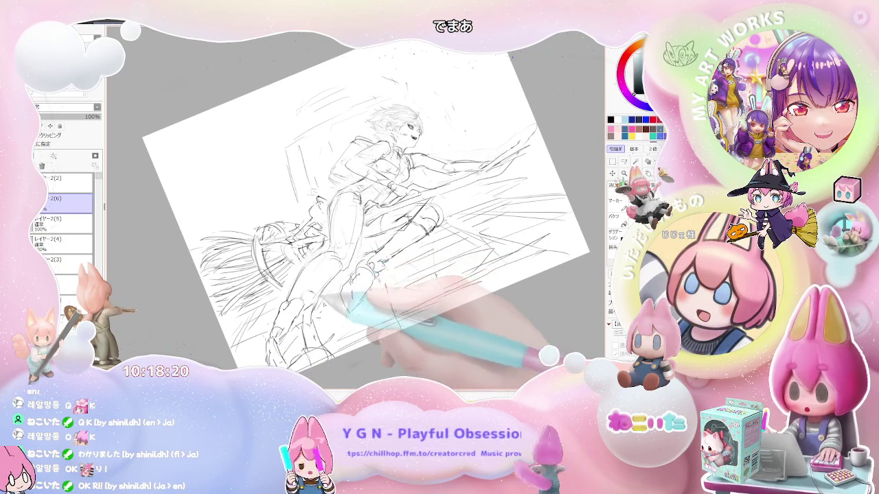
drag(375, 309, 338, 266)
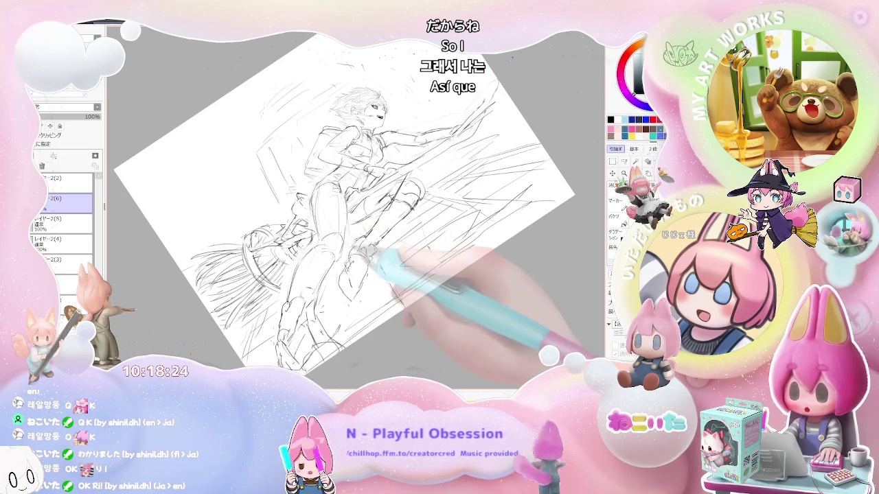
Zoom in close on the rider's face and torso, then zoom out one step
mouse_move(376, 237)
mouse_down()
mouse_move(403, 137)
mouse_move(421, 117)
mouse_move(371, 120)
mouse_move(294, 191)
mouse_move(278, 180)
mouse_move(292, 173)
mouse_move(287, 180)
mouse_up()
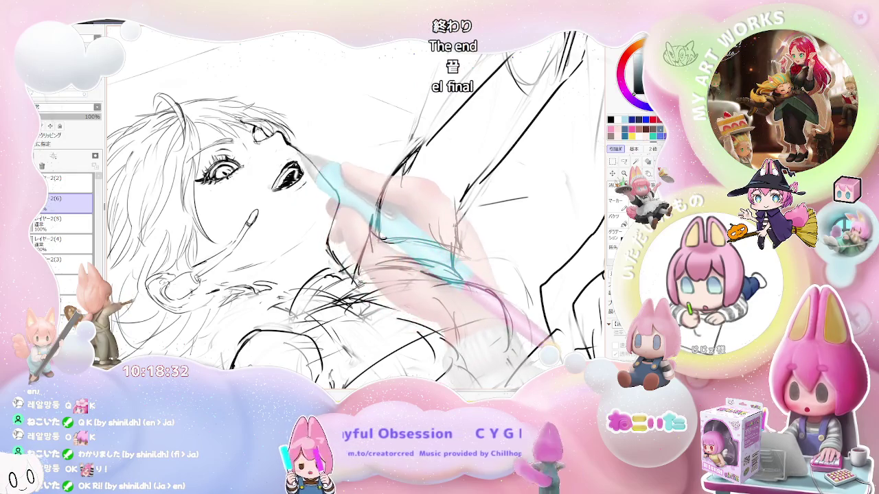
drag(309, 161, 323, 165)
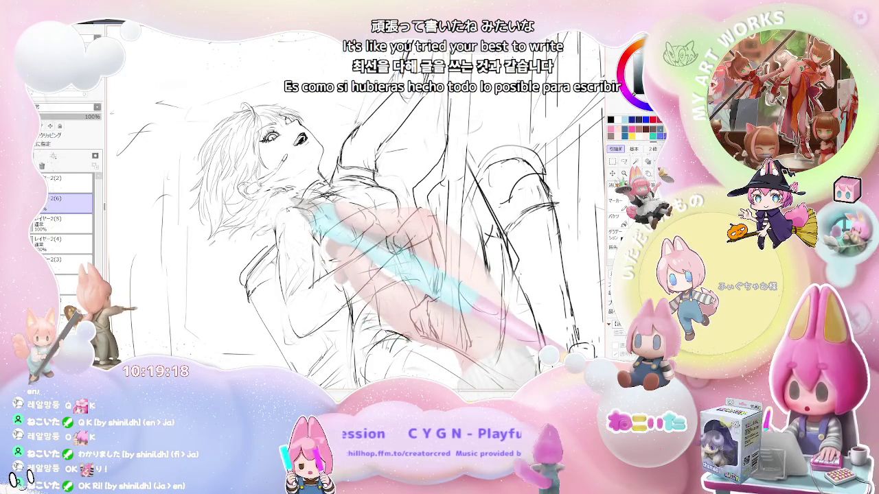
key(ctrl+minus)
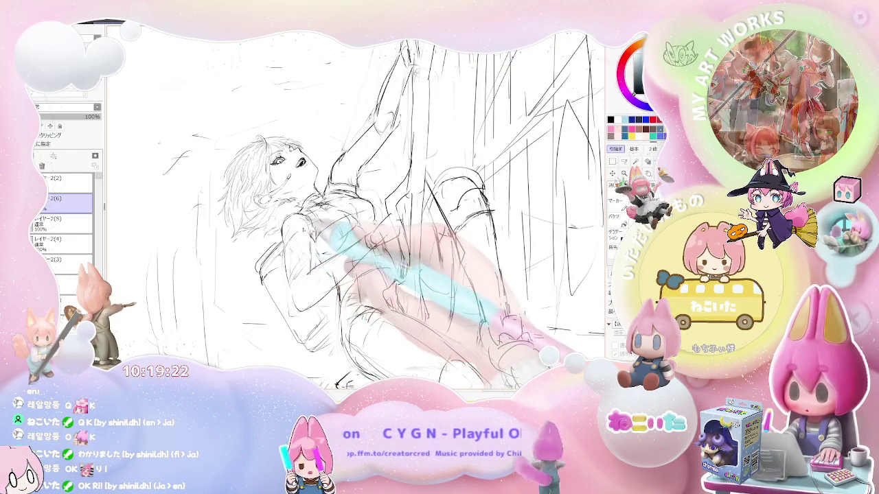
Zoom out and rotate the page back and forth until the figure stands upright
key(ctrl+minus)
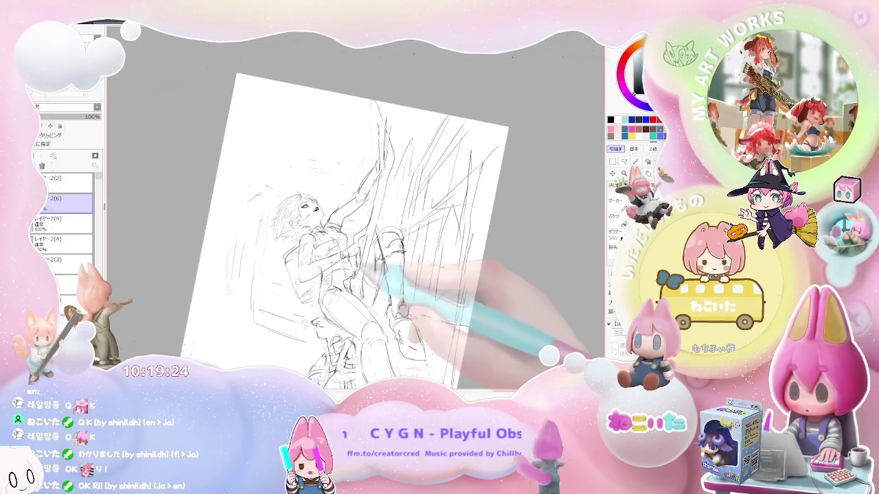
key(Delete)
key(Delete)
key(Delete)
key(Delete)
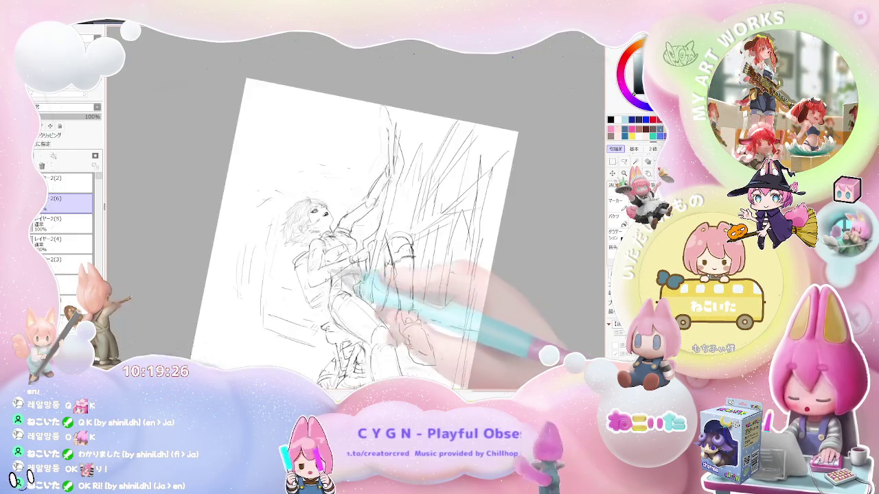
key(ctrl+plus)
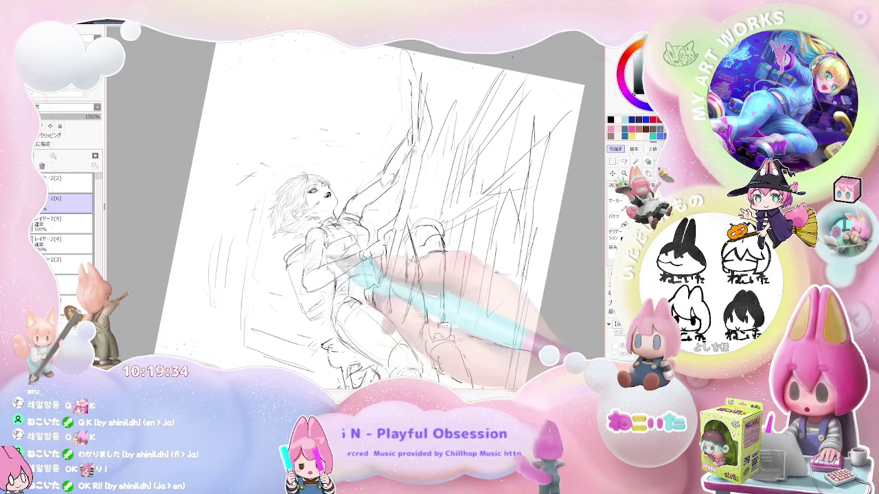
key(End)
key(End)
key(End)
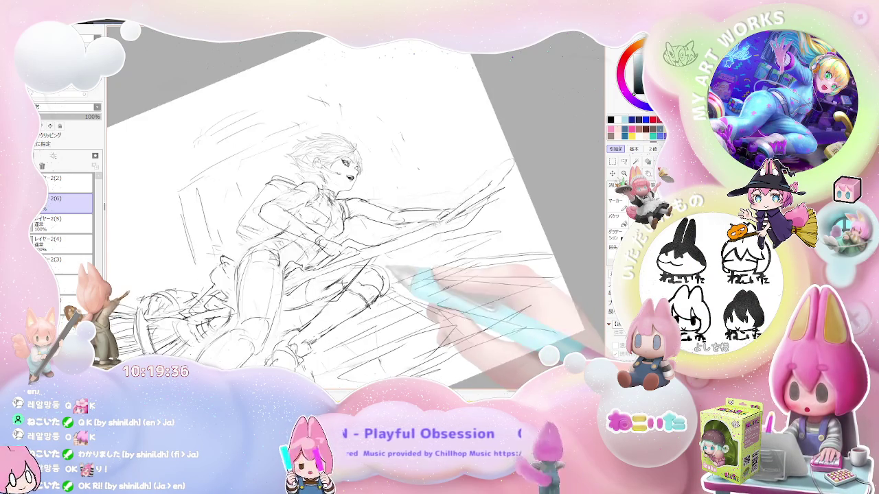
key(End)
key(Delete)
key(Delete)
key(Delete)
key(Delete)
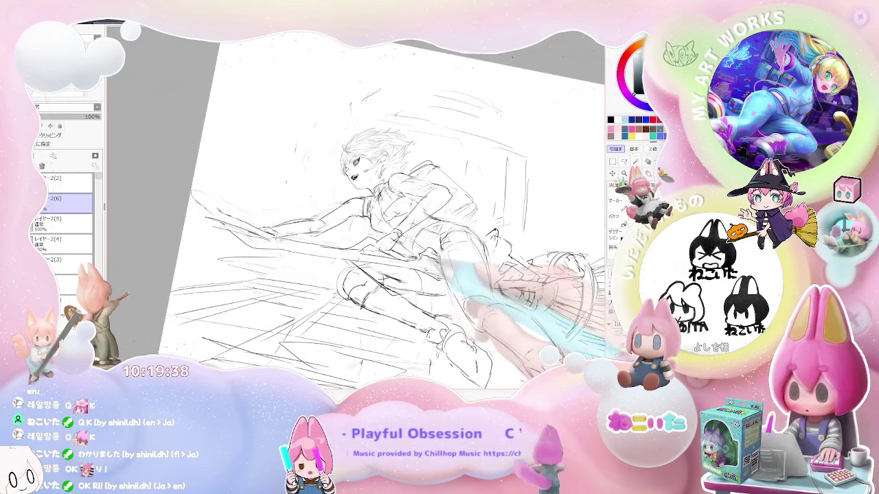
key(Delete)
key(Delete)
Zoom in on the rider's upper body, then tilt and zoom the page slightly
key(Page_Up)
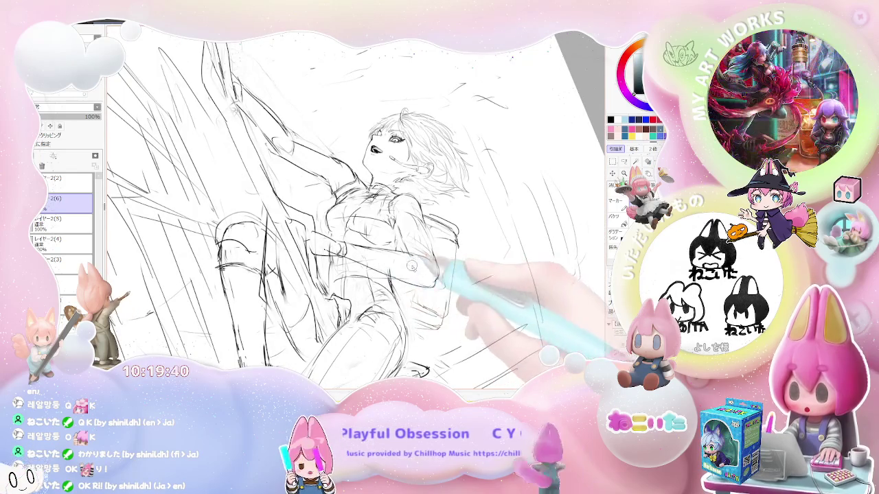
key(Delete)
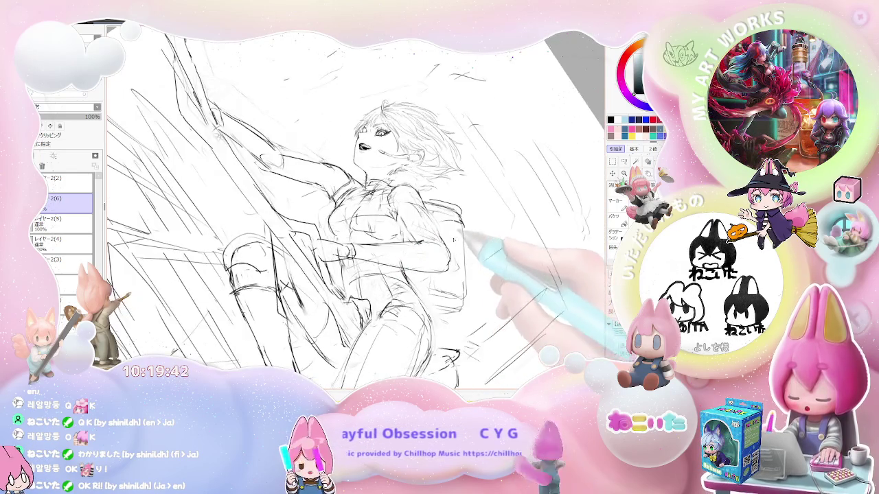
key(Page_Down)
key(End)
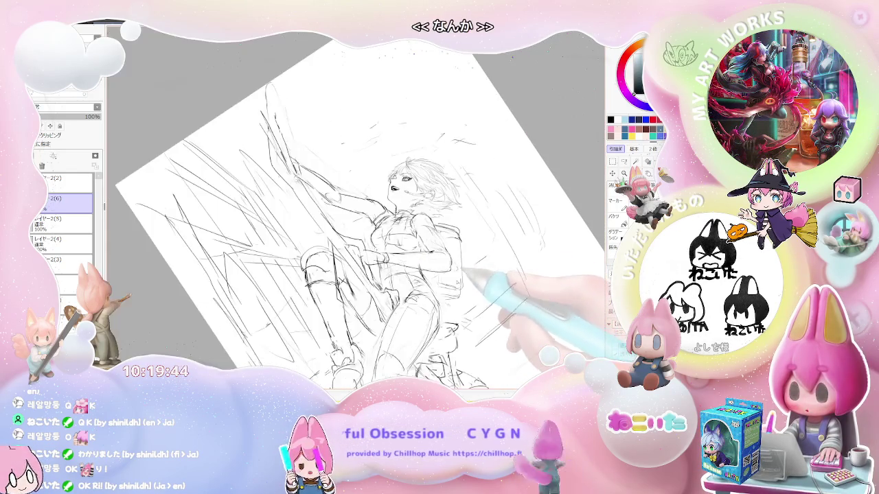
Tilt the canvas steeply counterclockwise, zoom in close, and adjust the rotation for strokes
key(End)
key(End)
key(Delete)
key(Delete)
key(Delete)
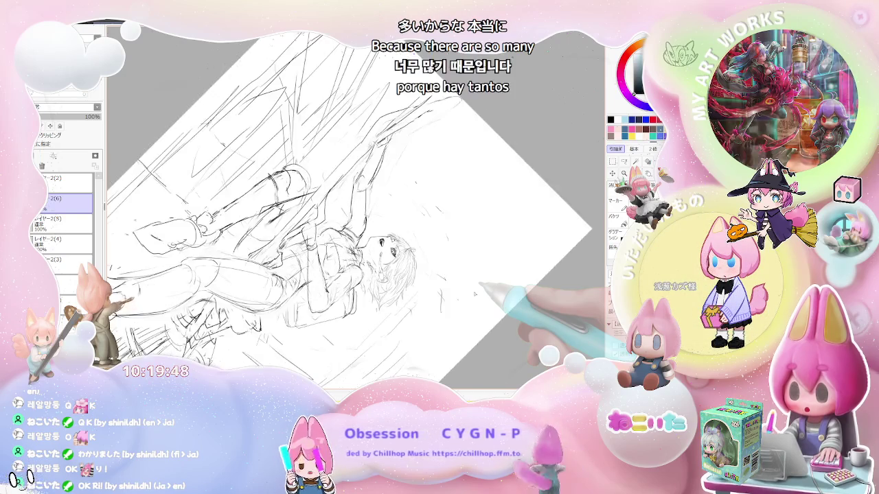
key(Page_Up)
key(Page_Up)
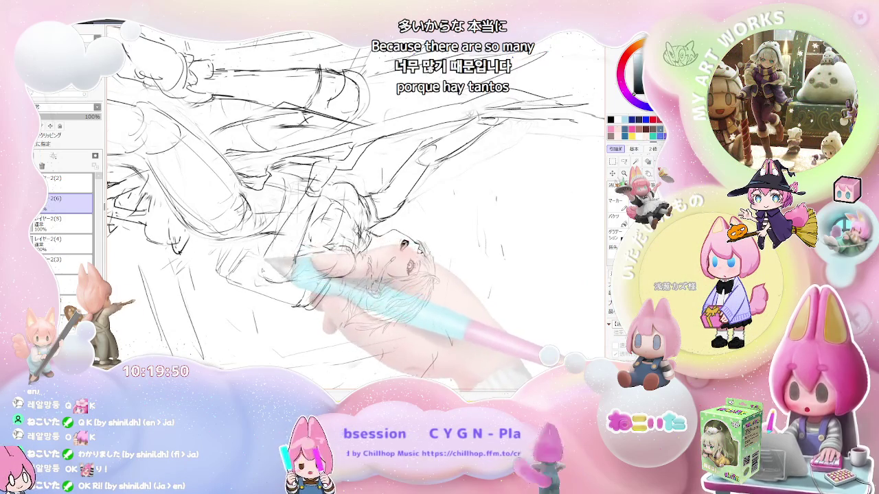
key(Delete)
key(Delete)
key(End)
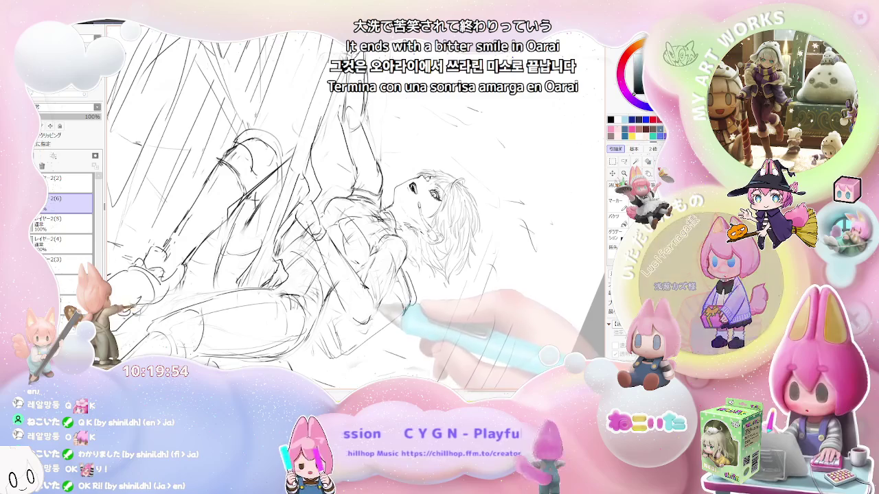
key(End)
key(End)
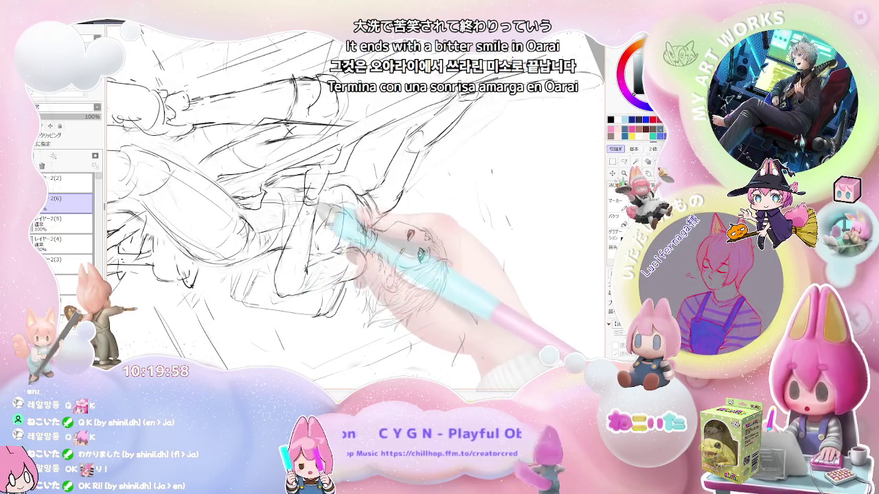
Zoom out to the whole tilted sheet, then zoom back until the figure fills the view
key(ctrl+minus)
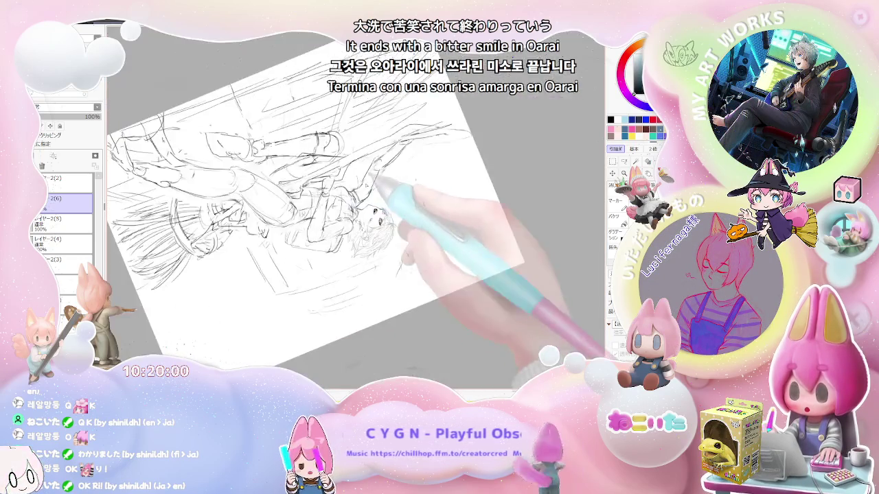
key(ctrl+minus)
key(End)
key(End)
key(ctrl+plus)
key(ctrl+plus)
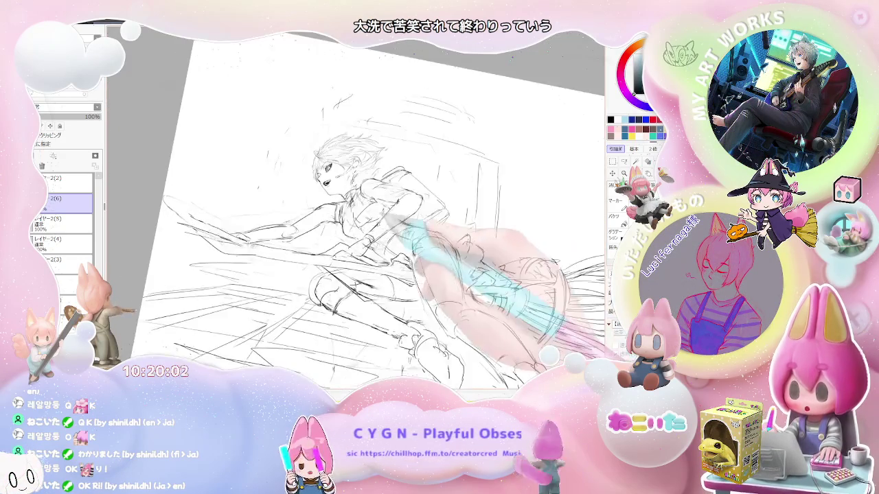
key(ctrl+plus)
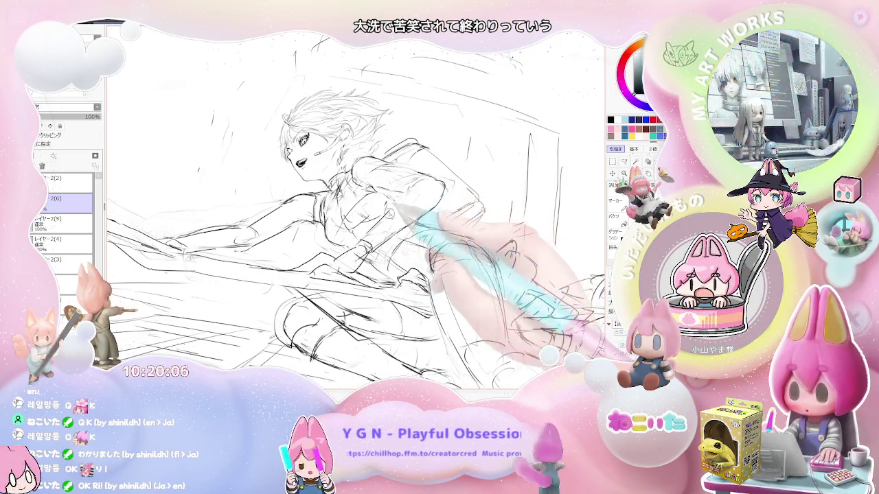
key(ctrl+minus)
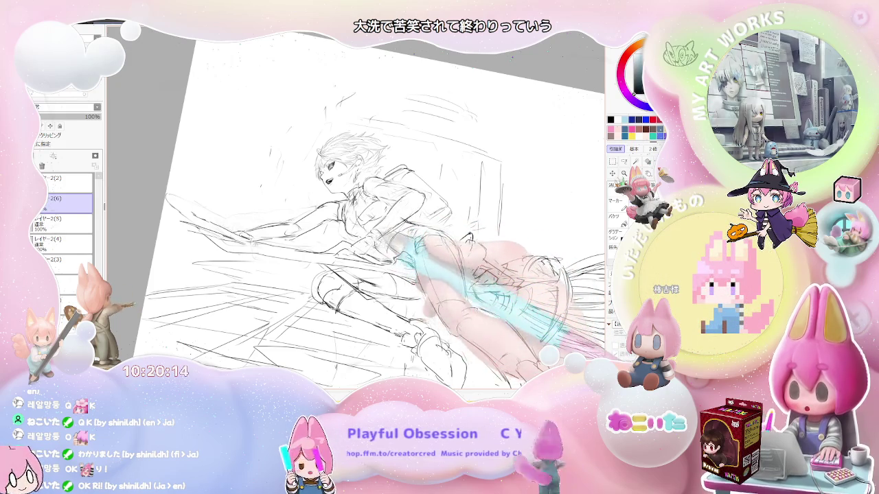
Mirror the view, turn the figure nearly upright, then tilt about 30 degrees and rezoom
key(h)
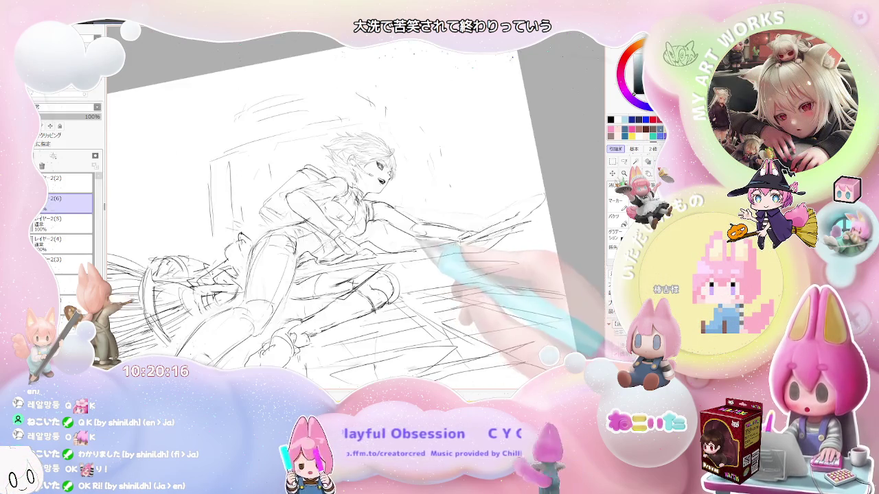
key(Delete)
key(Delete)
key(Delete)
key(Delete)
key(Delete)
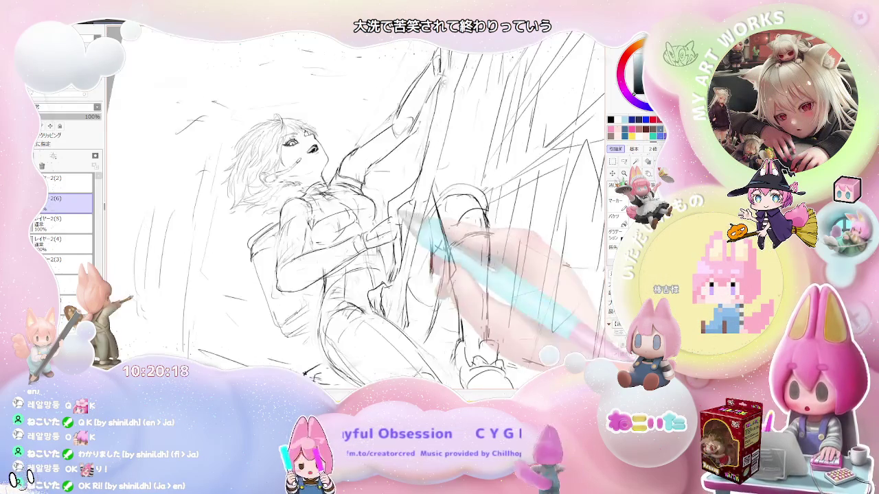
key(Delete)
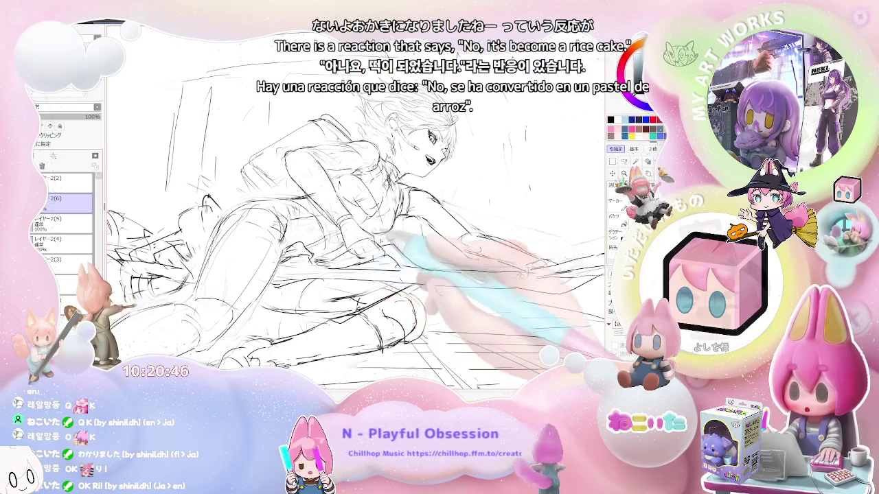
key(ctrl+minus)
key(End)
key(End)
key(ctrl+plus)
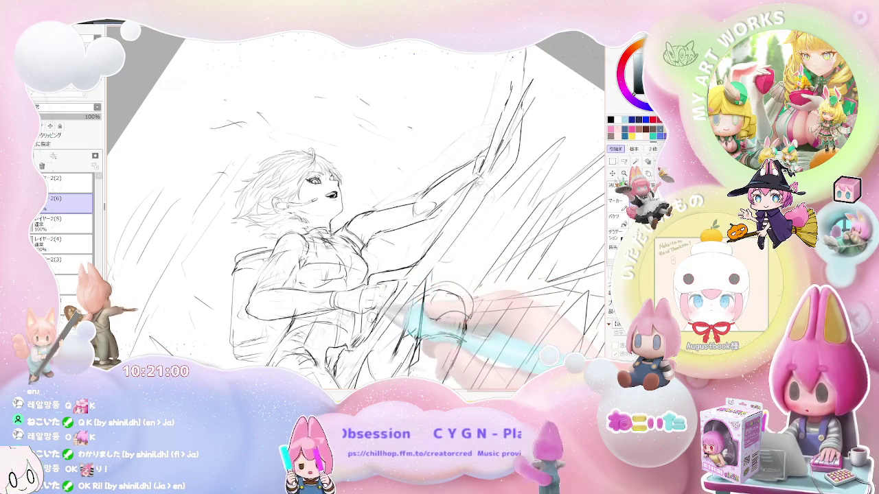
key(Delete)
key(Delete)
key(Delete)
Rotate the view back and forth and zoom in close until the figure stands upright
key(End)
key(End)
key(Page_Up)
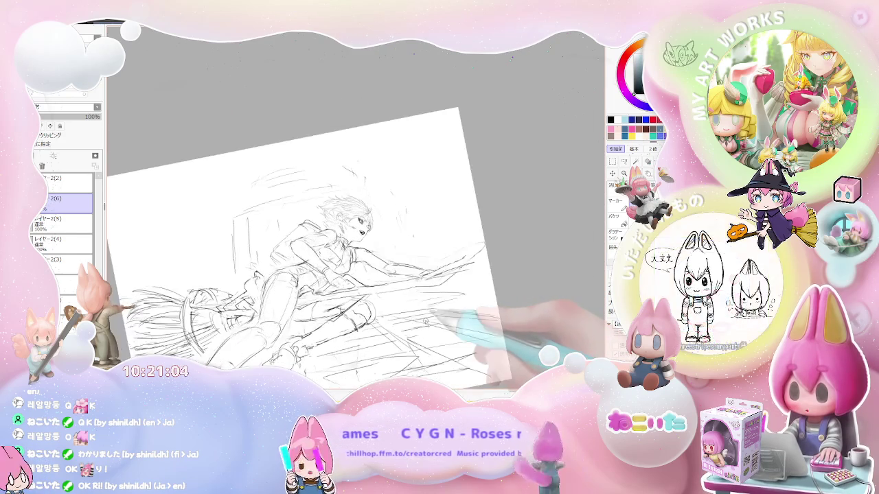
key(Delete)
key(Delete)
key(End)
key(Page_Up)
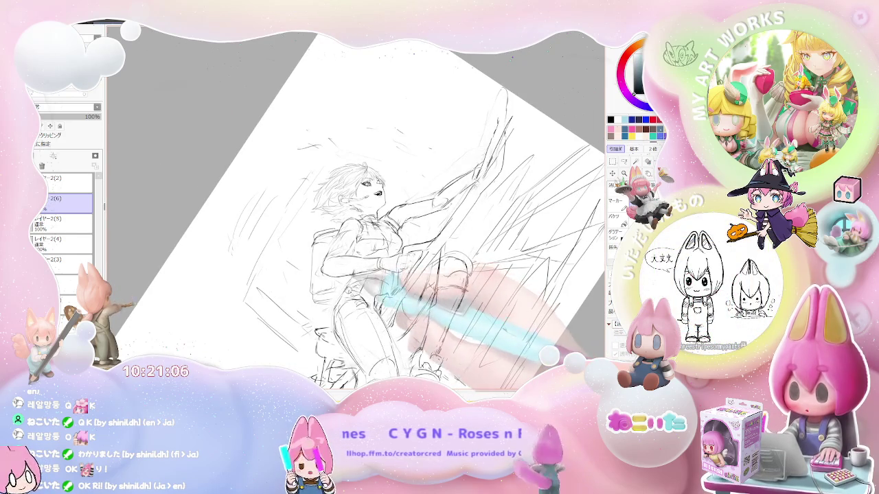
key(Page_Down)
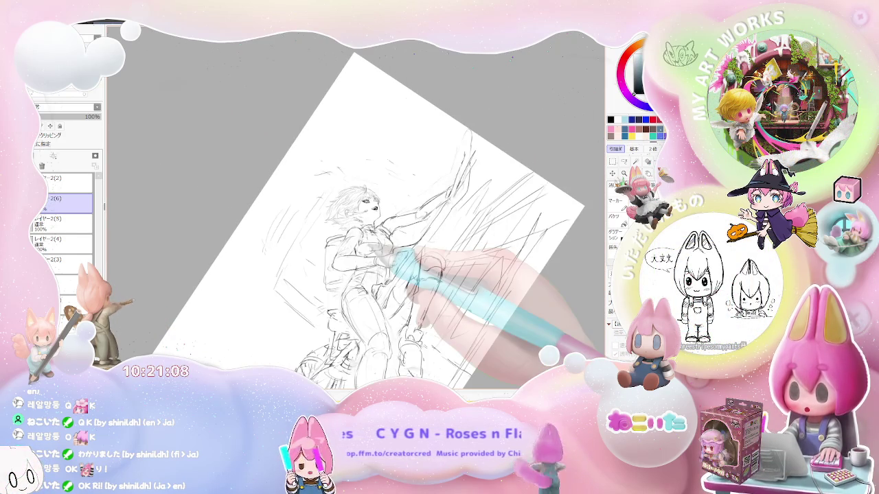
key(End)
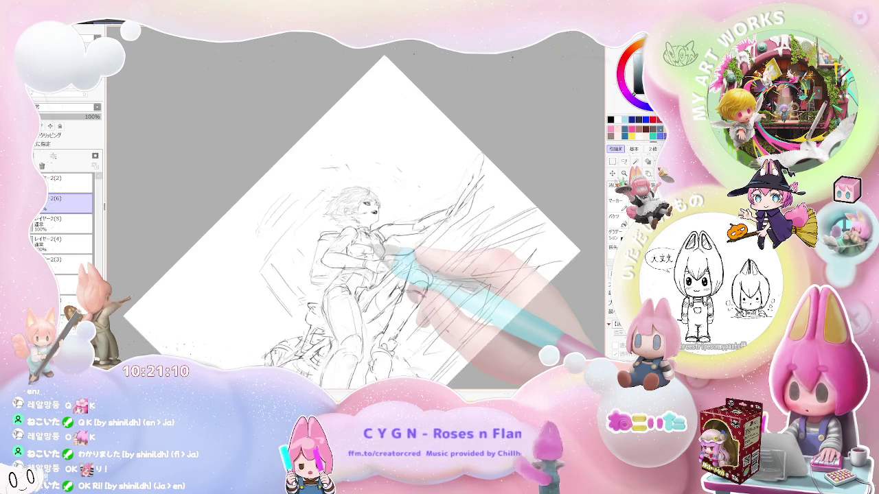
key(End)
key(End)
key(Page_Up)
key(Page_Up)
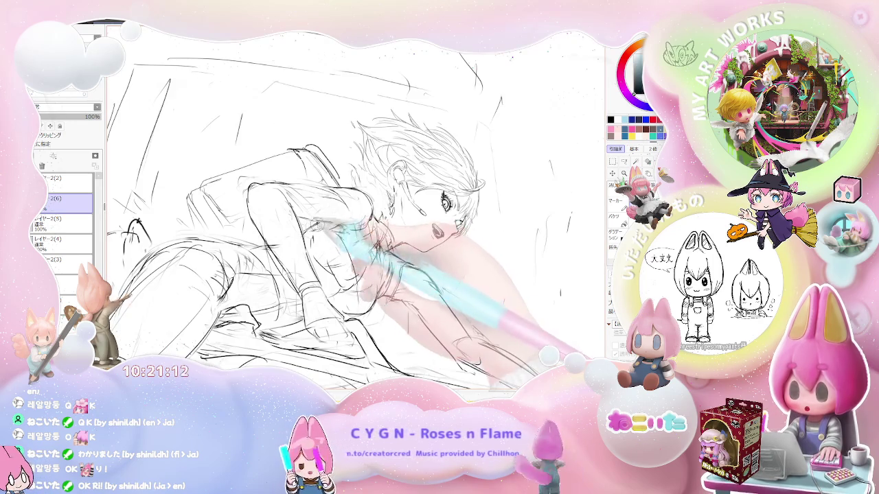
key(Delete)
key(Delete)
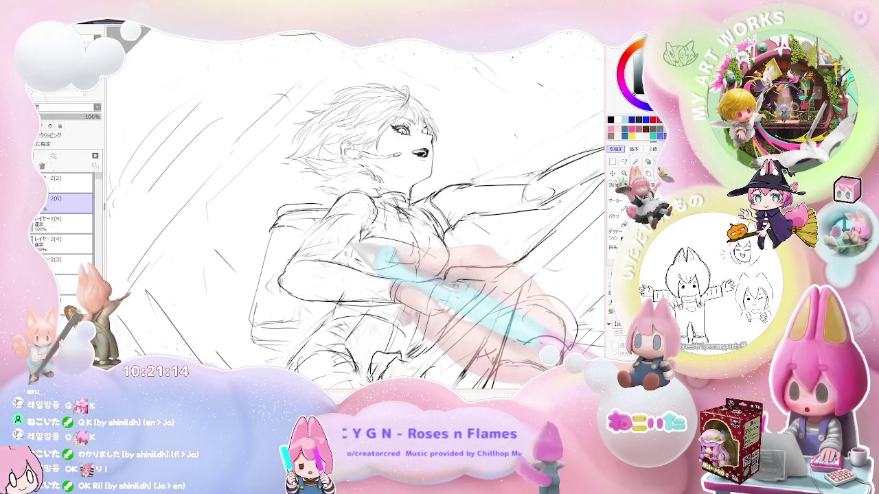
Zoom in and out around the figure, ending on the whole sheet
key(Page_Down)
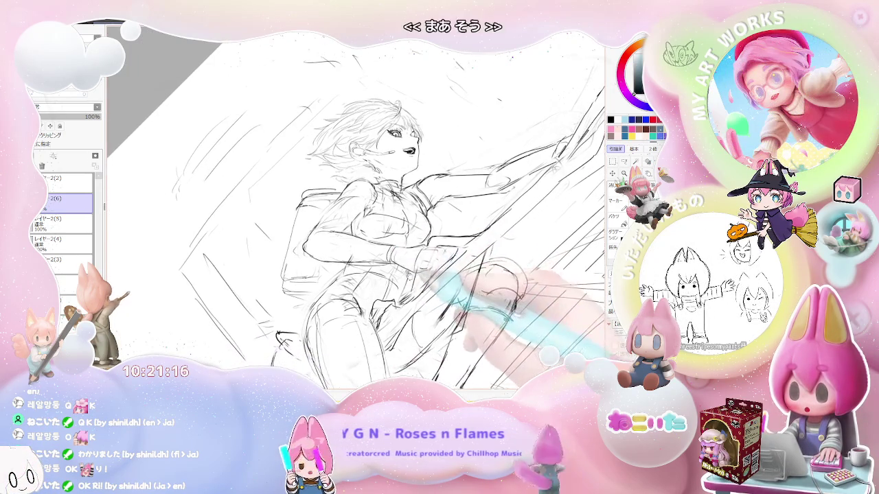
key(Page_Down)
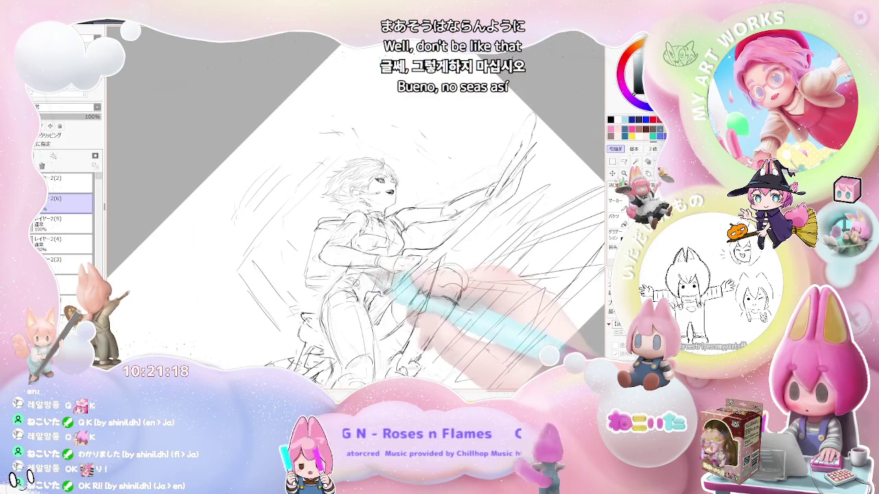
key(Page_Up)
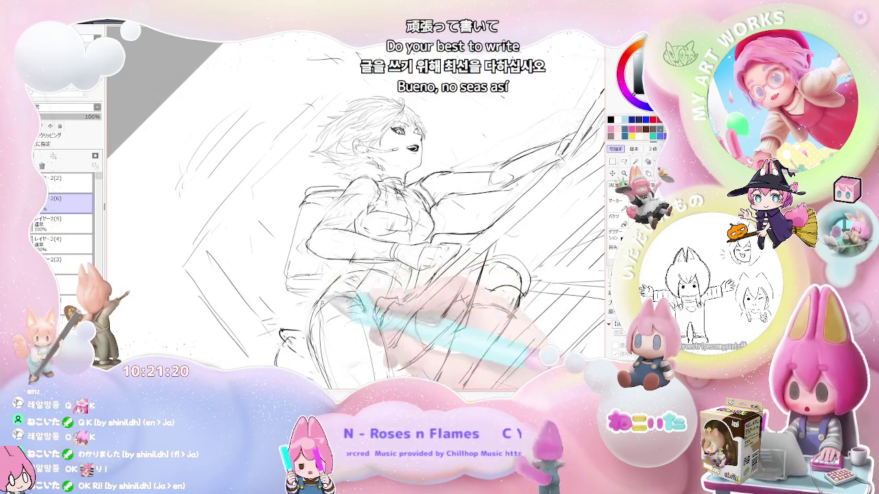
key(Page_Down)
key(Page_Up)
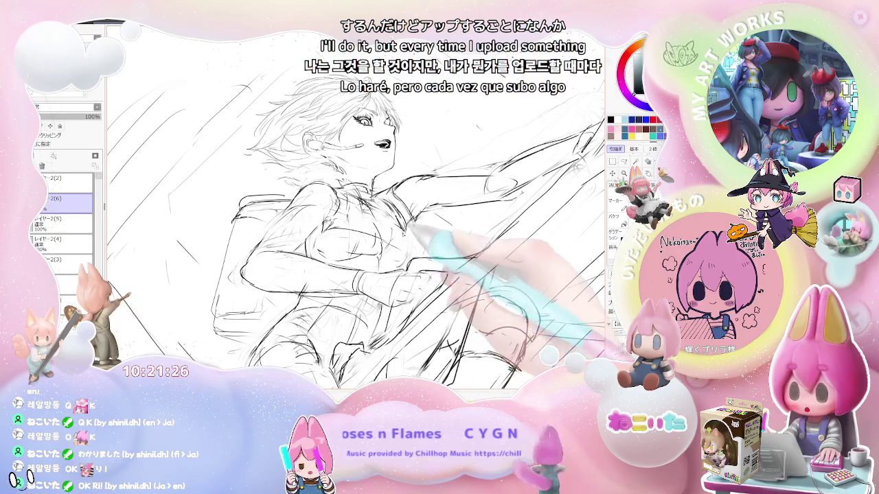
key(Page_Down)
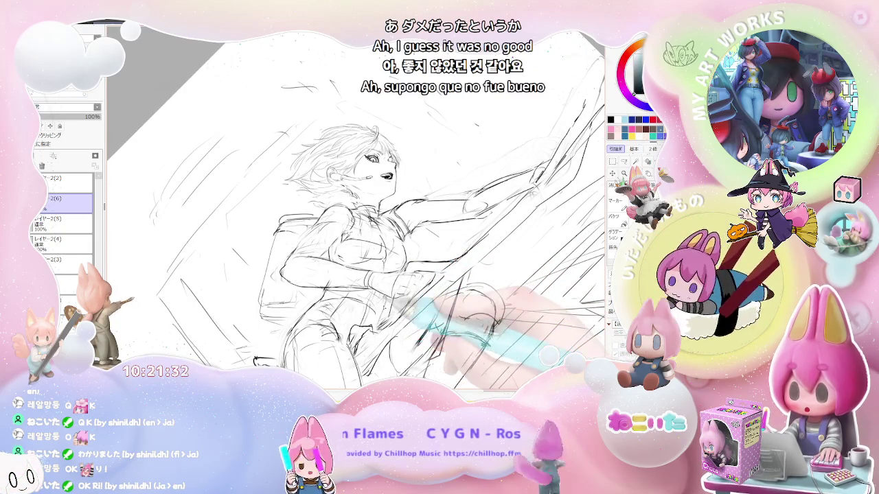
key(Page_Down)
key(End)
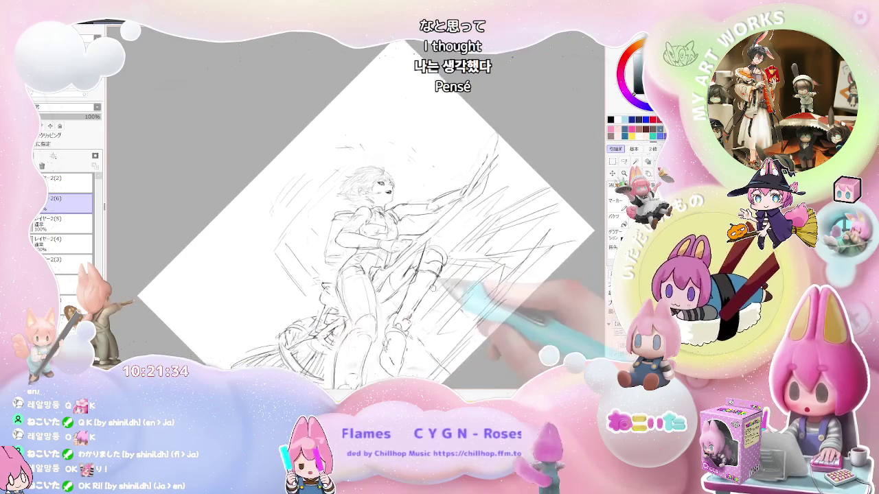
Return the view upright and mirrored, then straighten it and enlarge the sketch to fill the workspace
key(Home)
key(Delete)
key(Insert)
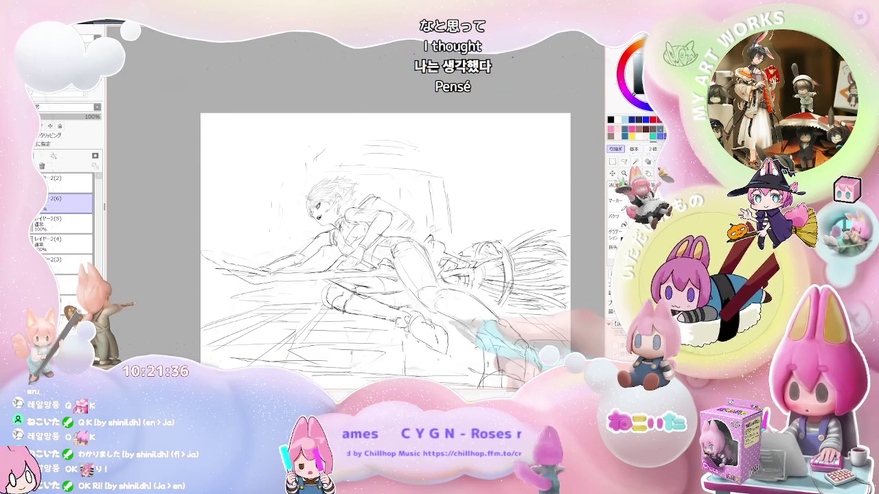
key(Delete)
key(Delete)
key(Delete)
key(Delete)
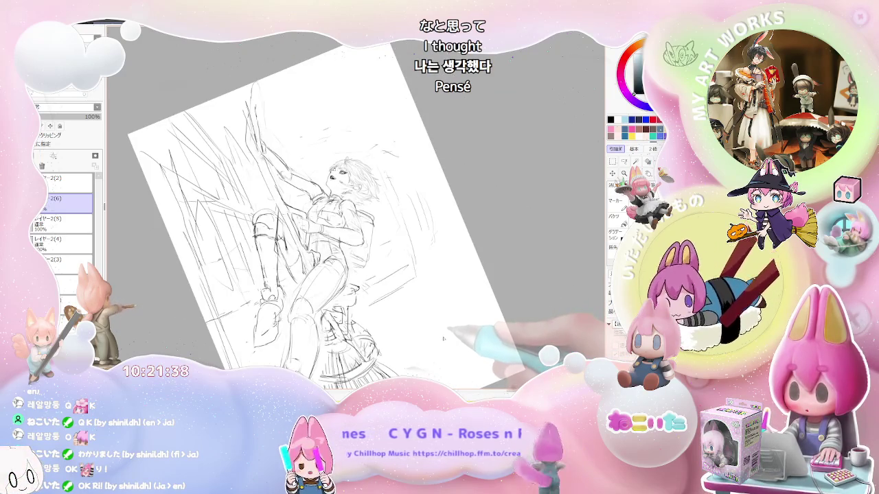
key(Page_Down)
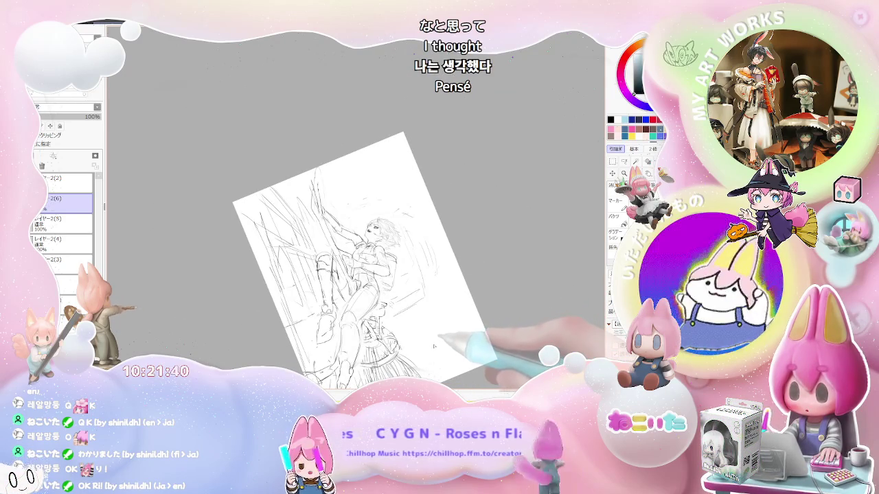
key(Home)
key(Page_Up)
key(Page_Up)
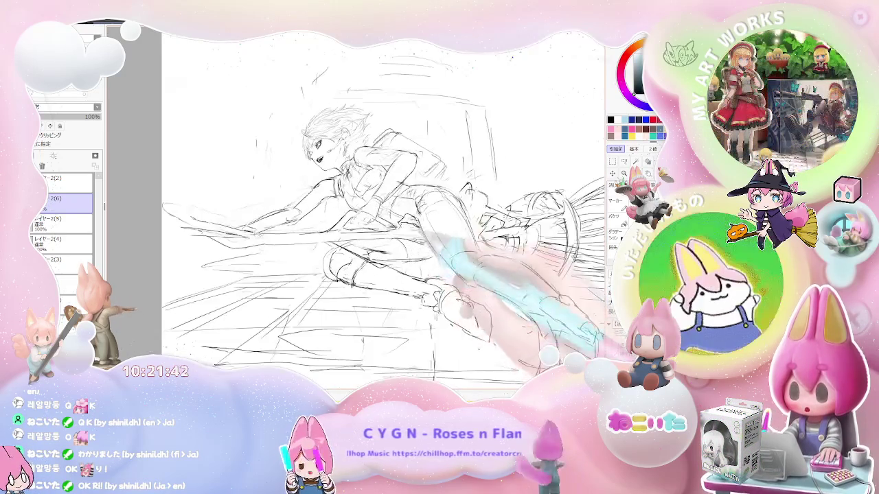
key(Page_Up)
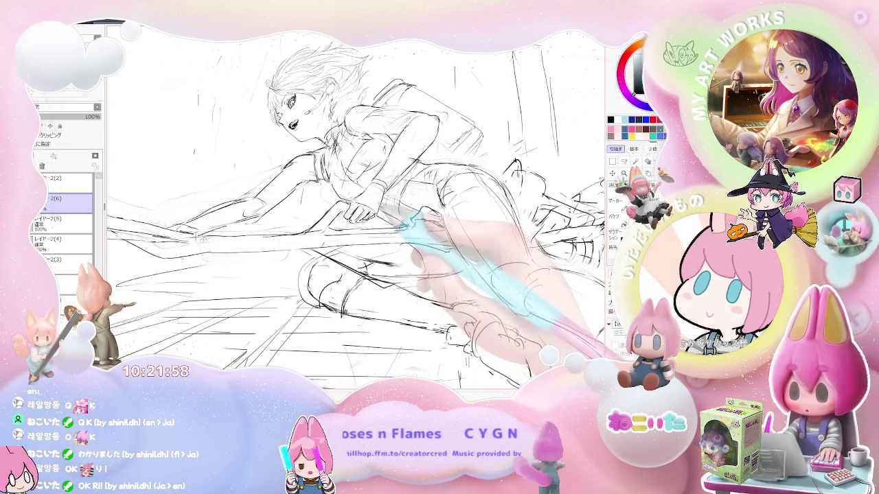
Turn the page to portrait and zoom on the face and torso, then lay the figure horizontal
key(ctrl+minus)
key(Delete)
key(Delete)
key(Delete)
key(Delete)
key(Delete)
key(Delete)
key(ctrl+plus)
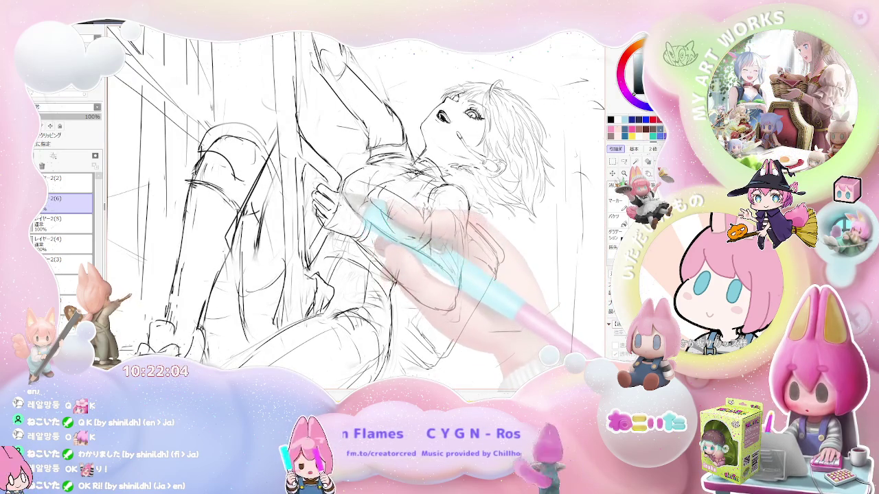
key(ctrl+minus)
key(ctrl+minus)
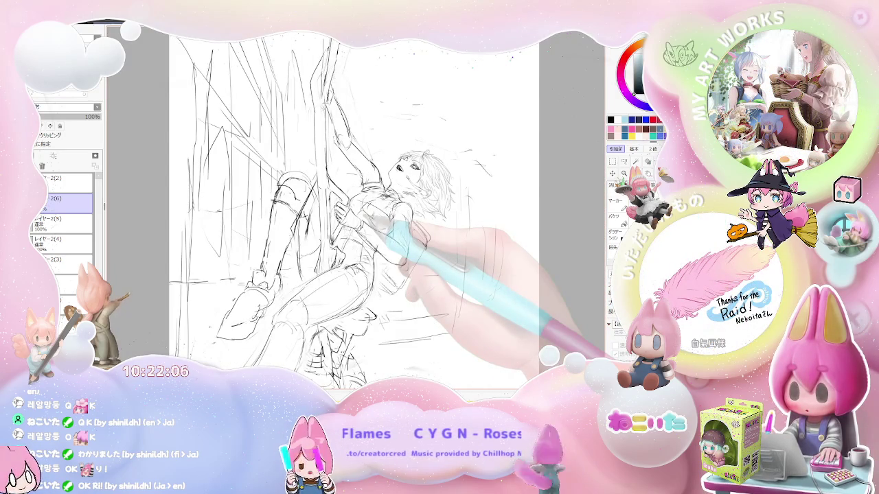
key(Delete)
key(Delete)
key(Delete)
key(Delete)
key(Delete)
key(Delete)
key(ctrl+plus)
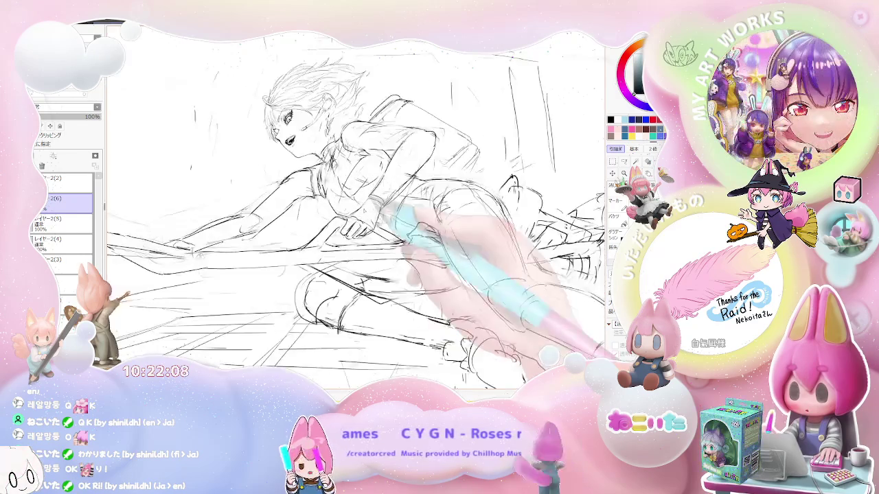
key(ctrl+plus)
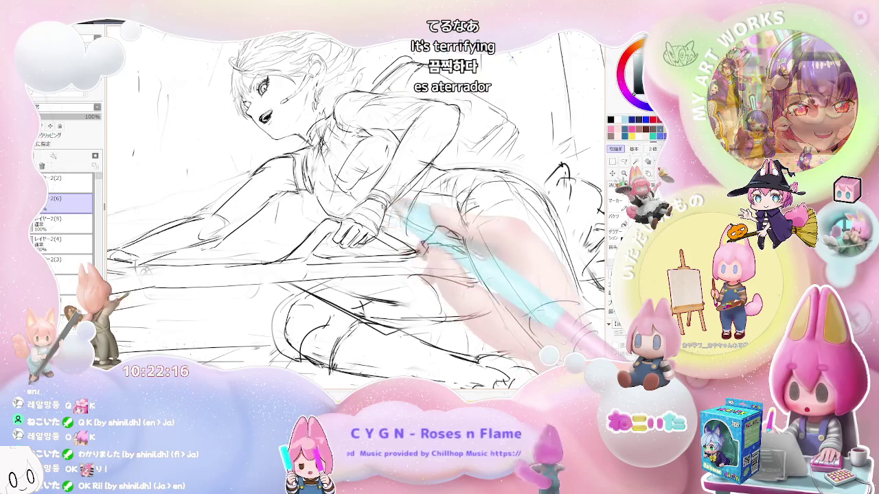
Zoom out and rotate the figure upright, then tilt slightly and rezoom on the sketch
key(minus)
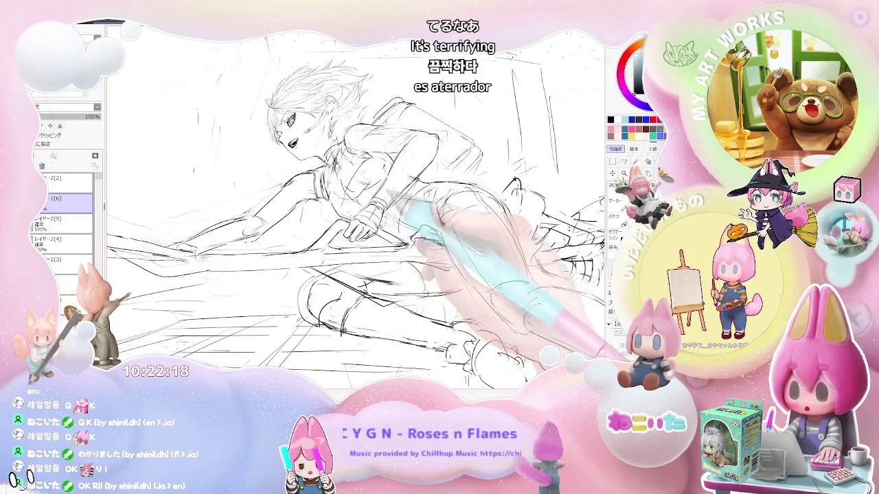
key(End)
key(End)
key(End)
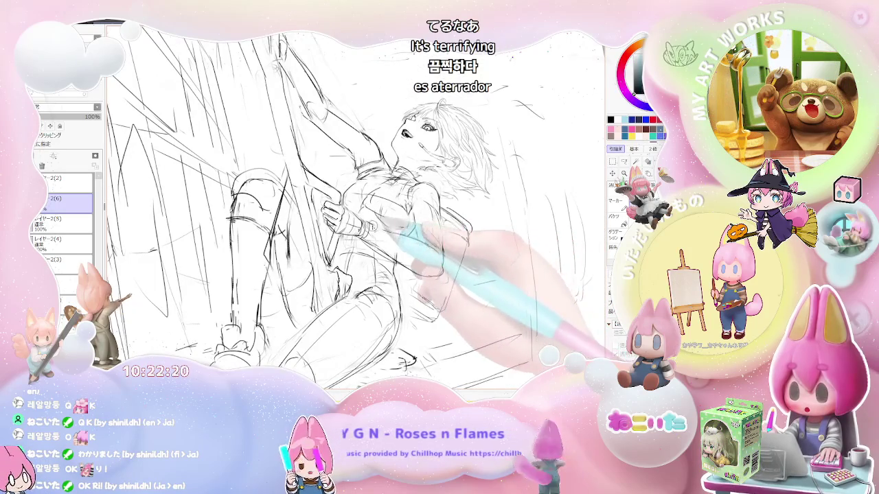
key(Delete)
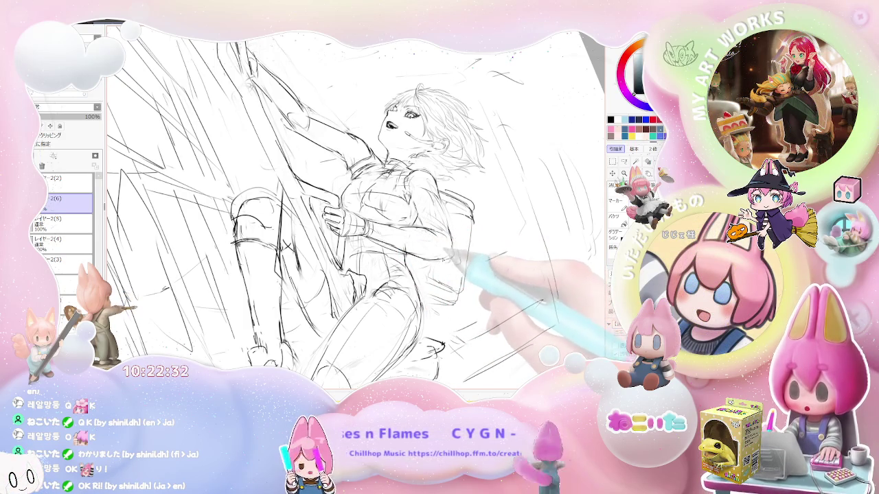
key(ctrl+minus)
key(ctrl+plus)
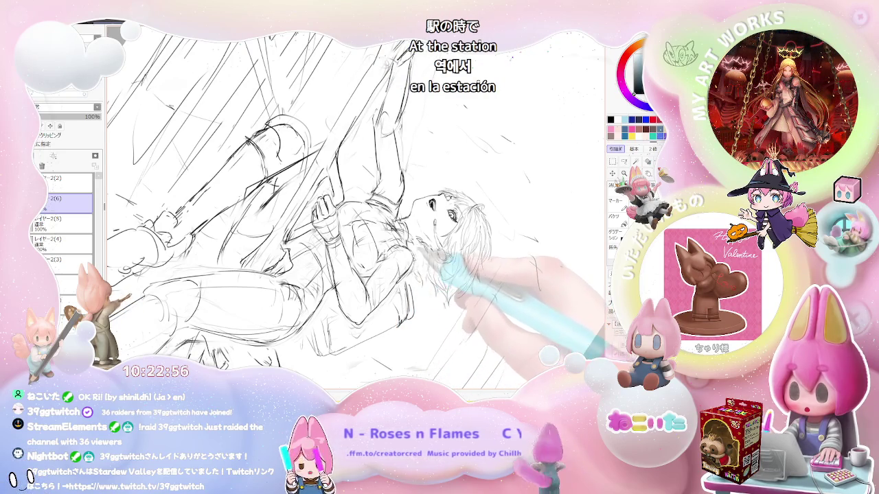
Rotate the page counter-clockwise, ease it back slightly, and zoom in then out on the rider
key(Delete)
key(Delete)
key(Delete)
key(Delete)
key(Delete)
key(Delete)
key(Delete)
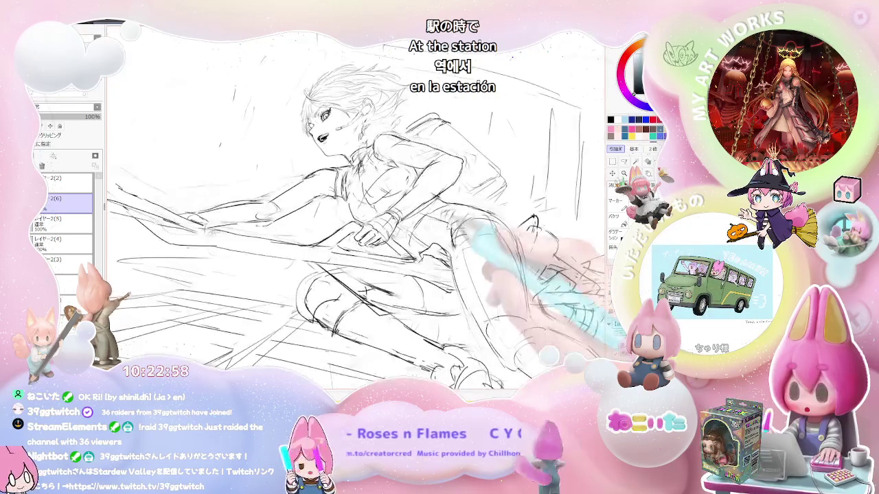
key(Delete)
key(Delete)
key(Delete)
key(Delete)
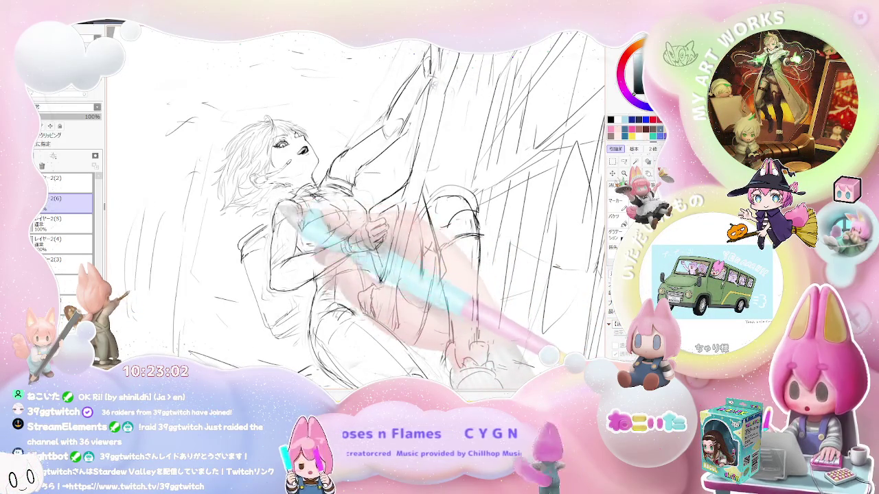
key(End)
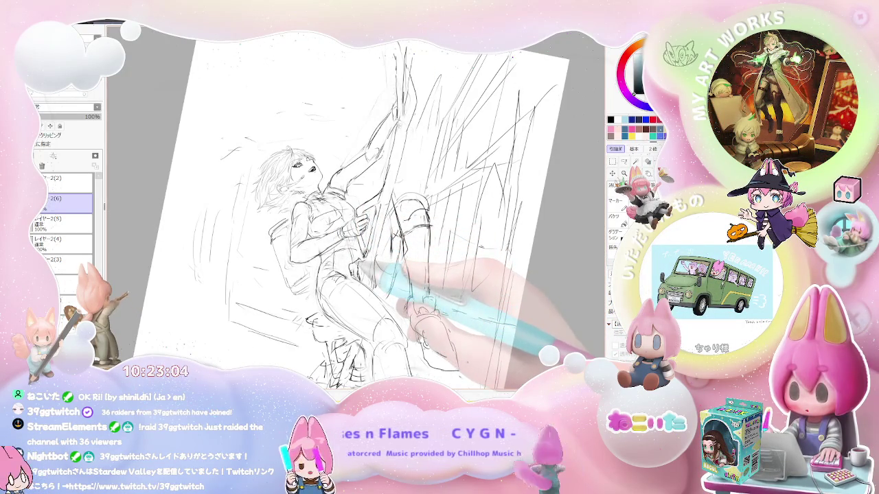
key(ctrl+plus)
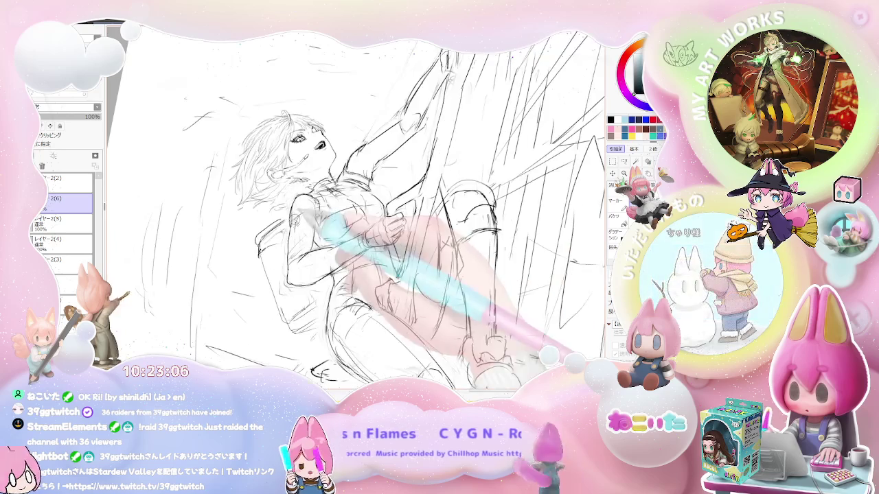
key(ctrl+minus)
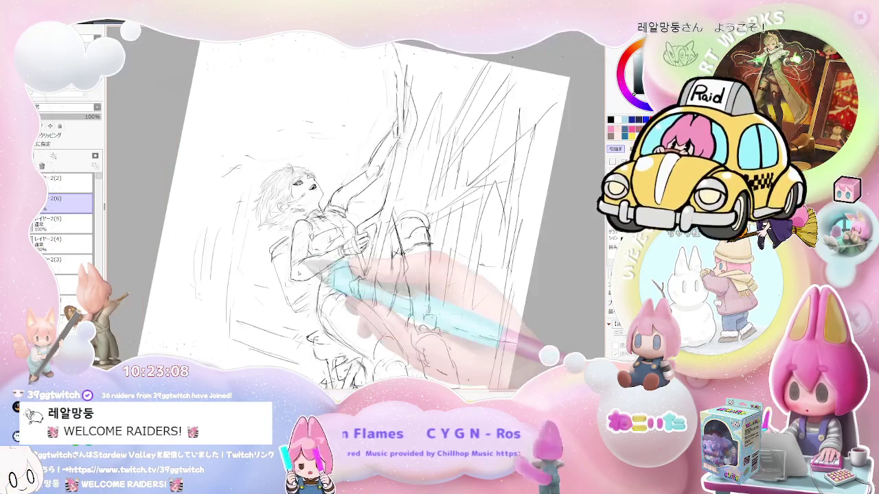
Rotate the view clockwise, then reset the page to upright
key(End)
key(End)
key(End)
key(End)
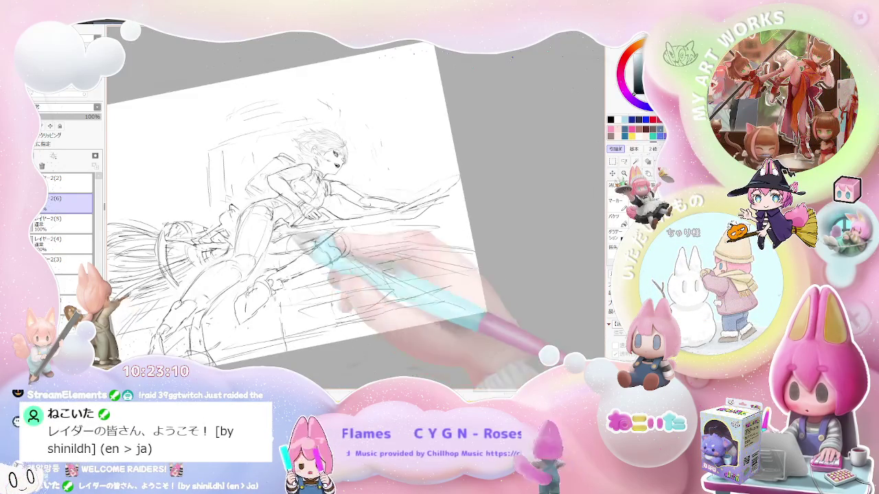
key(Home)
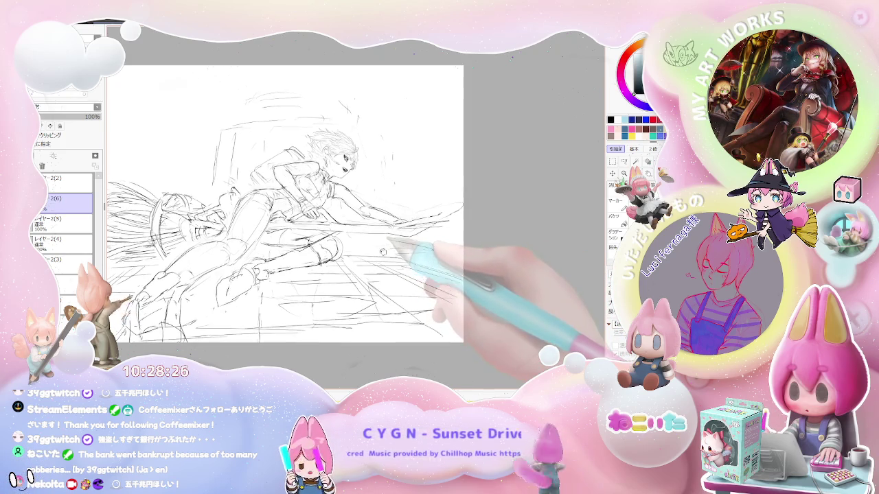
Shift and scroll the broom-rider sketch view, then rotate the canvas counter-clockwise
drag(384, 244, 387, 281)
scroll(350, 280, up, 3)
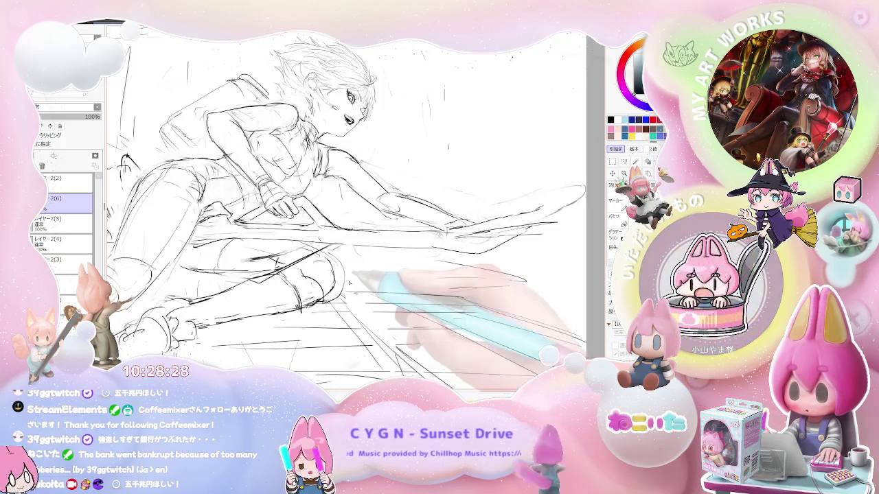
scroll(343, 271, down, 2)
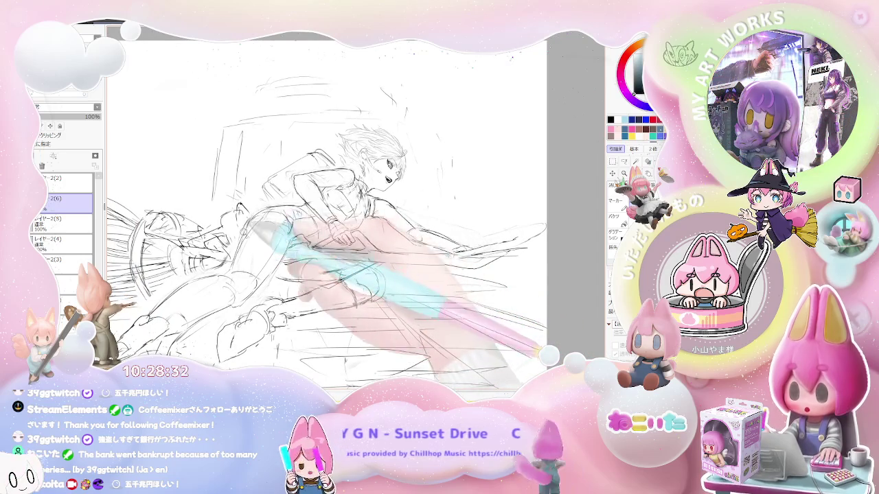
scroll(343, 261, up, 2)
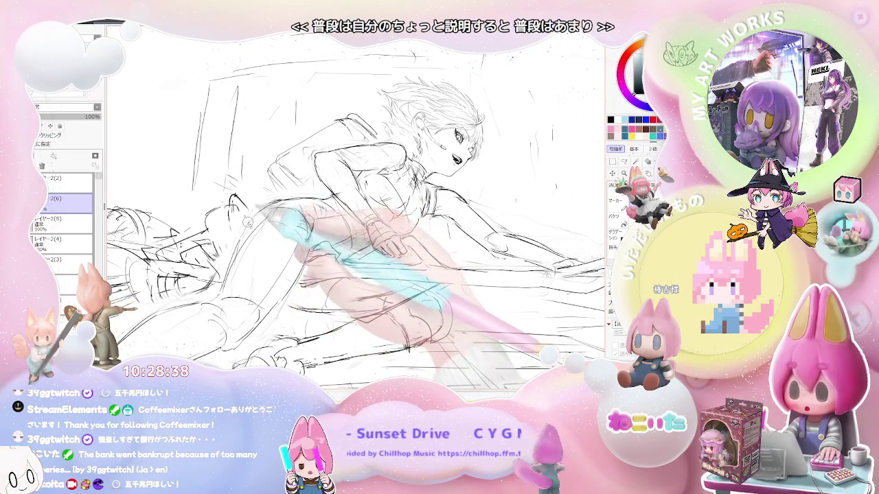
scroll(343, 206, down, 2)
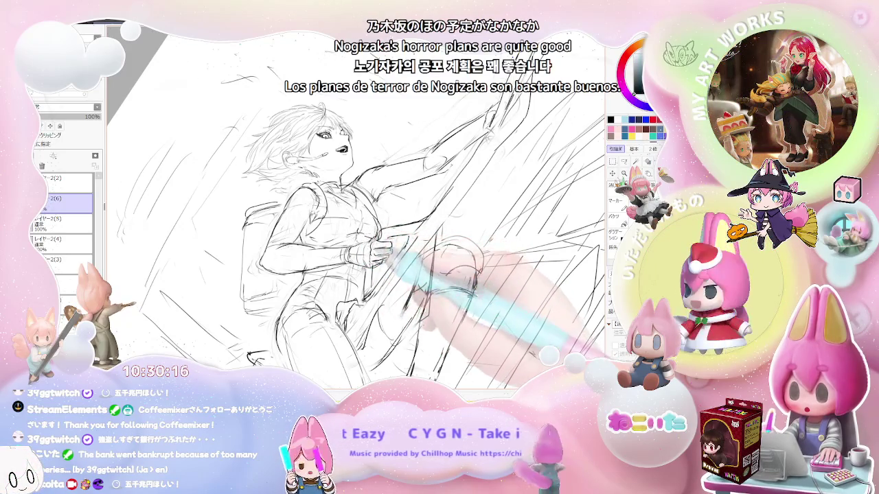
key(minus)
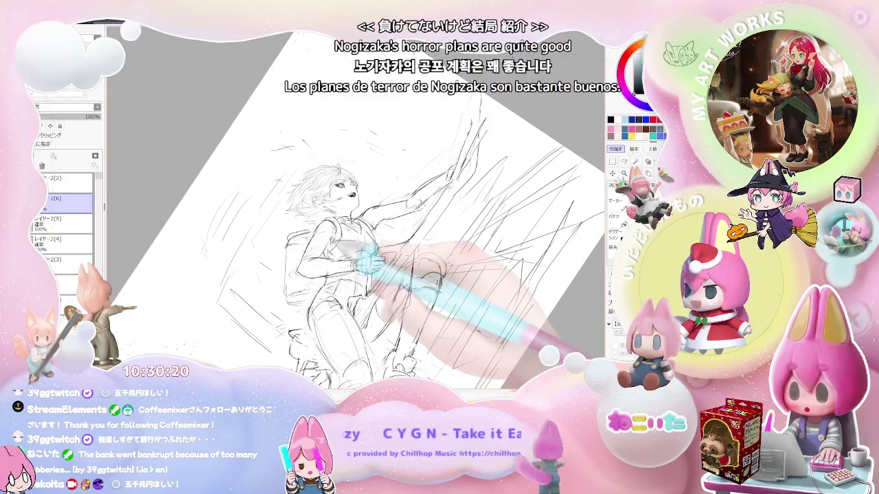
Mirror the view horizontally, zoom in and out, and rotate the figure toward upright
key(h)
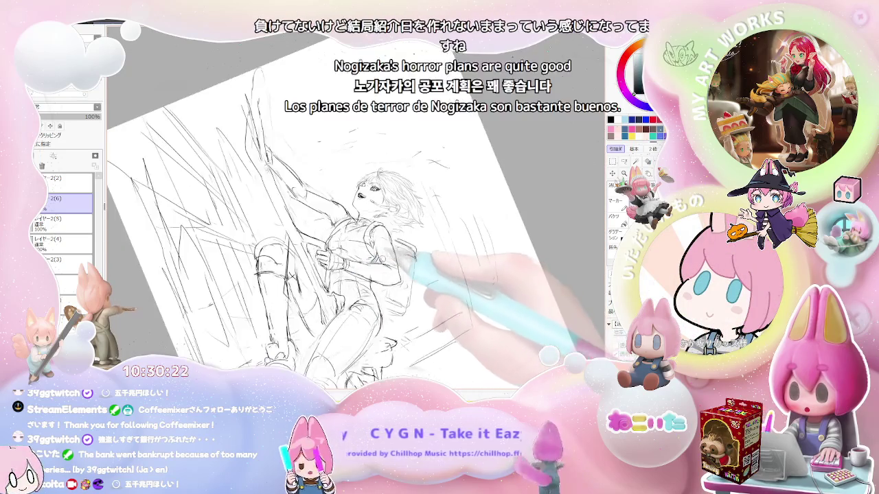
key(plus)
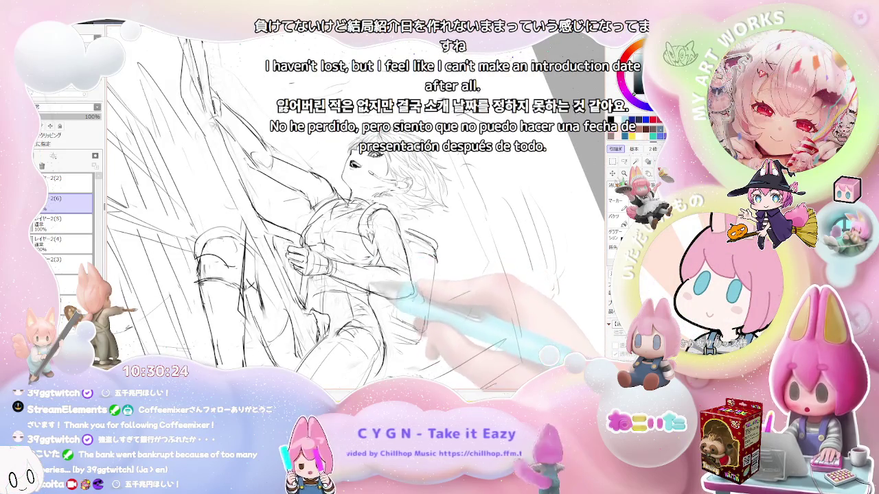
key(minus)
key(minus)
key(End)
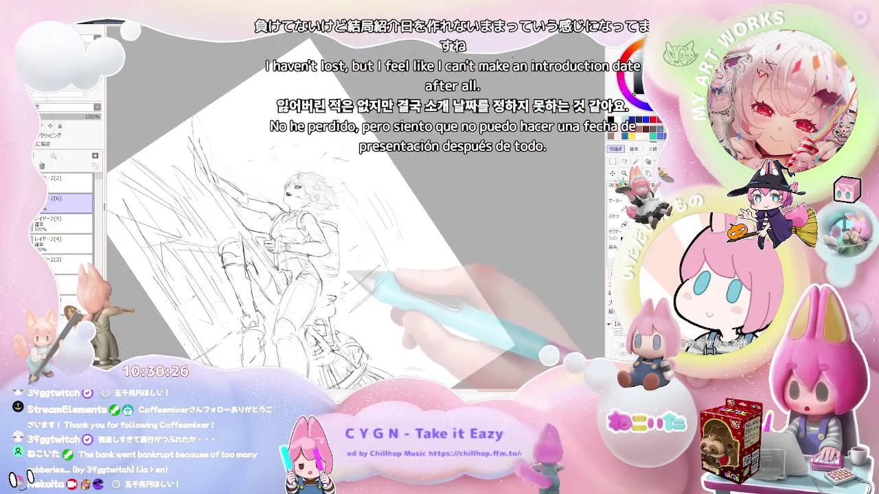
key(End)
key(End)
key(End)
key(plus)
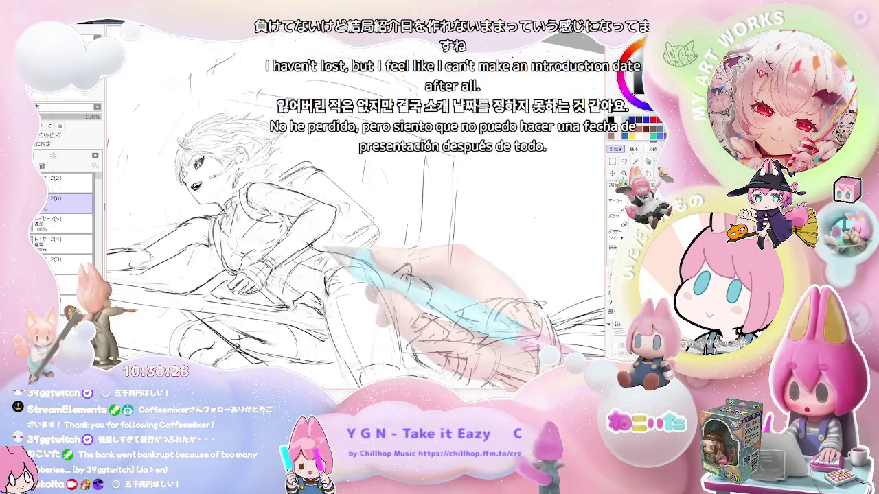
key(minus)
key(minus)
key(Delete)
key(End)
key(End)
key(End)
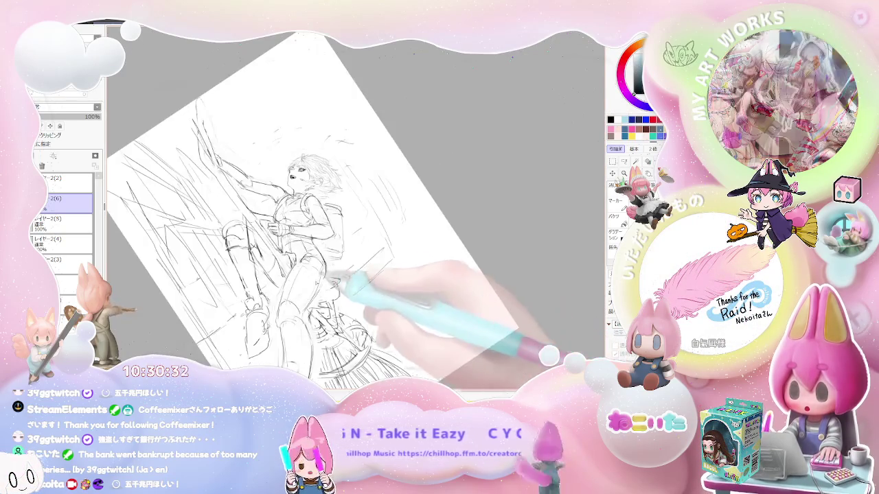
key(plus)
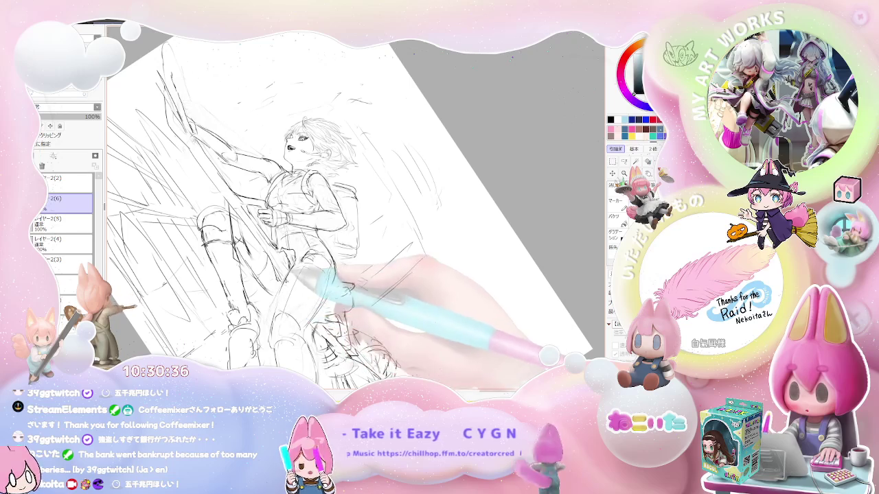
Zoom out and in, level the sketch, turn to portrait, and bring the page nearly upright
key(ctrl+minus)
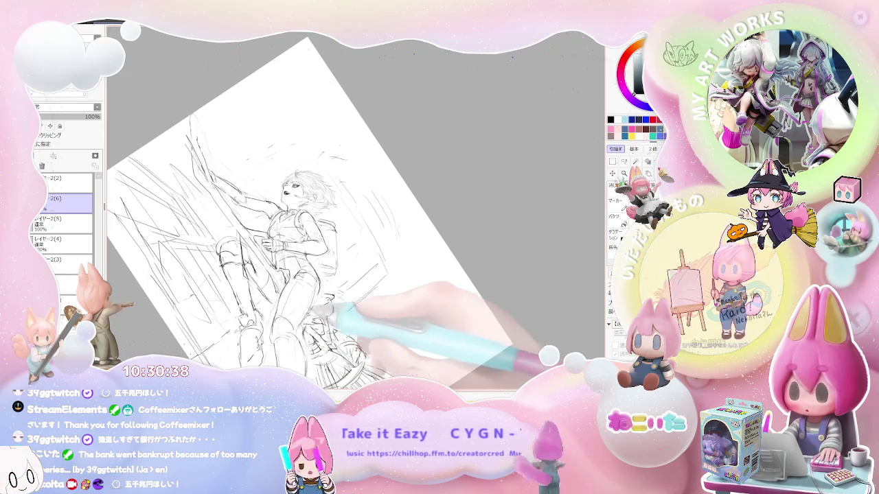
key(ctrl+plus)
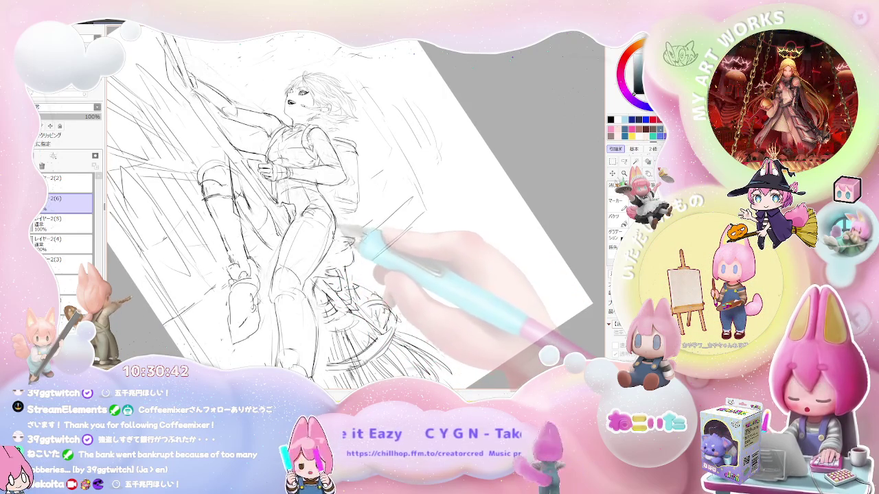
key(Delete)
key(Delete)
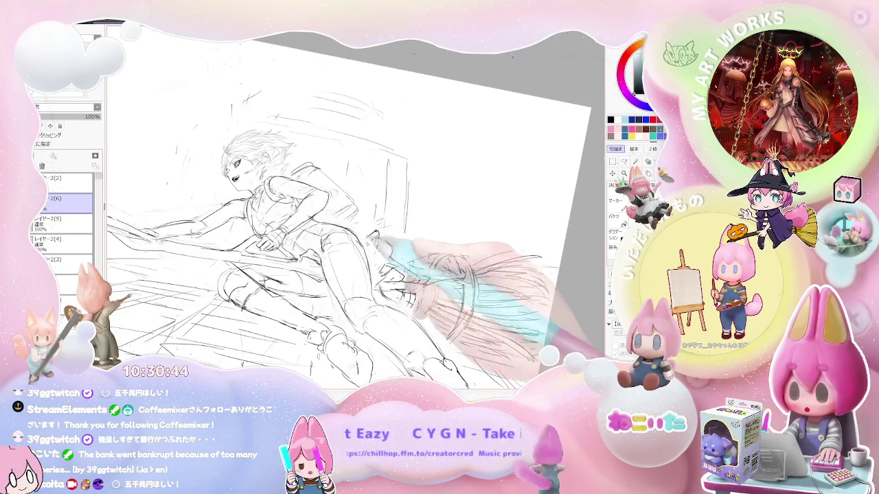
key(Delete)
key(Delete)
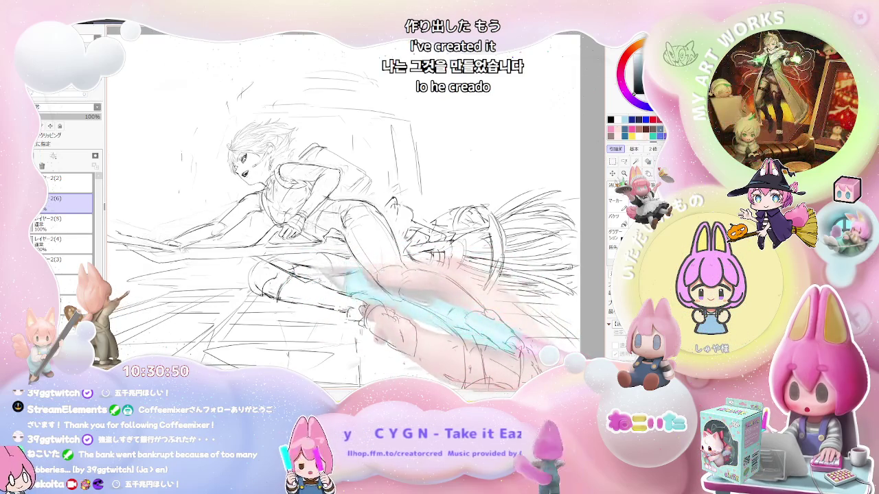
key(Page_Down)
key(End)
key(End)
key(End)
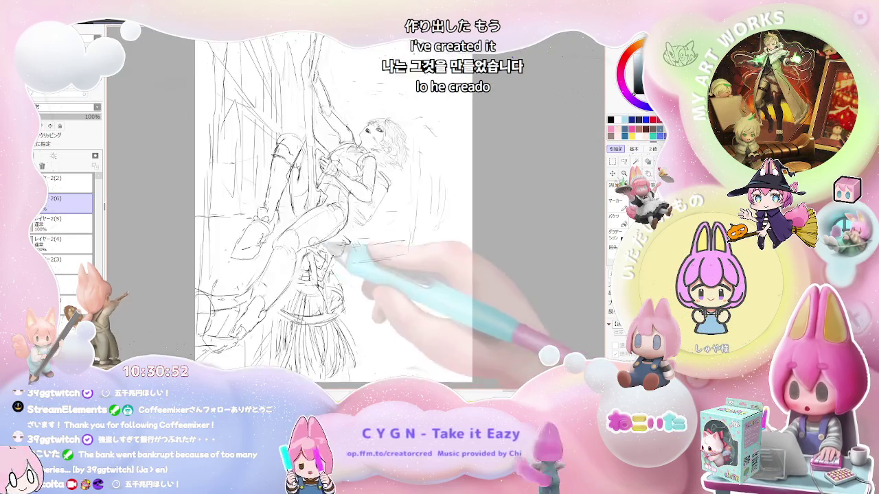
key(Page_Up)
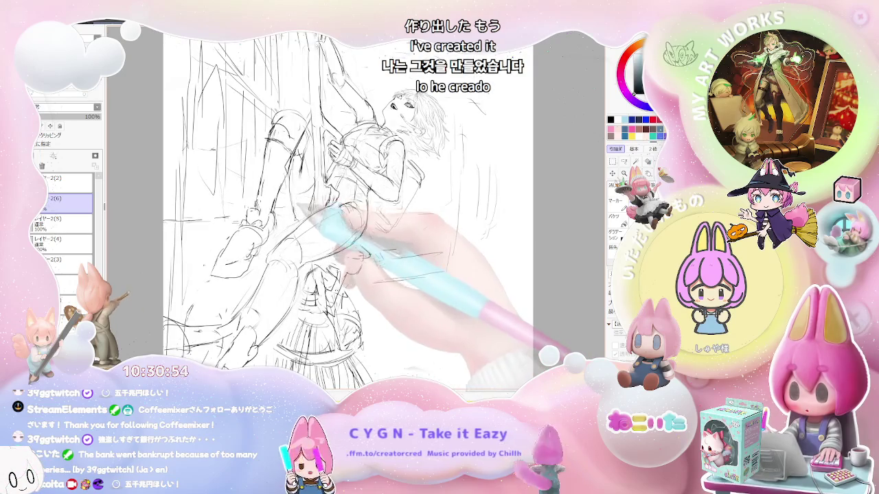
key(End)
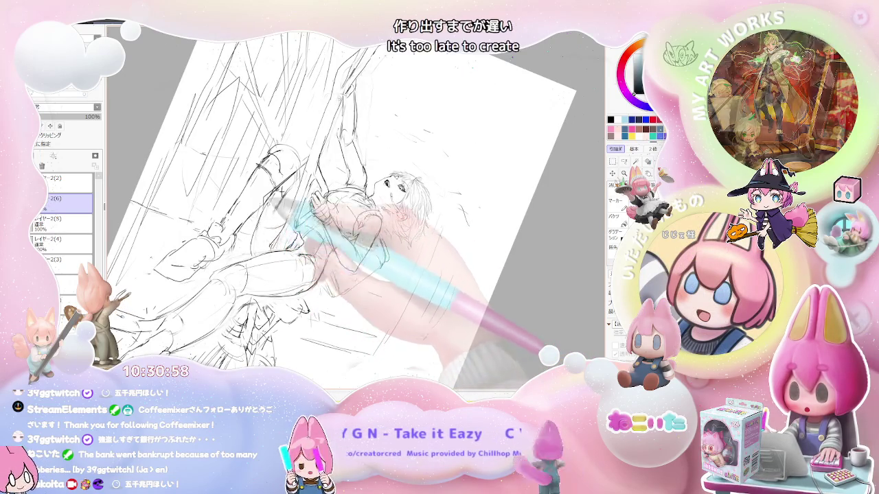
key(Delete)
key(Delete)
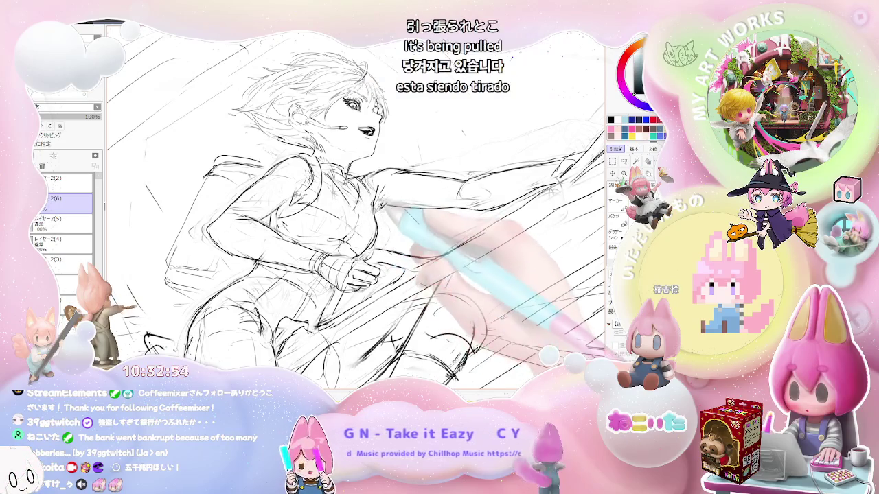
Mirror the view so the rider faces left, then rotate it back and forth to check proportions
key(h)
key(Delete)
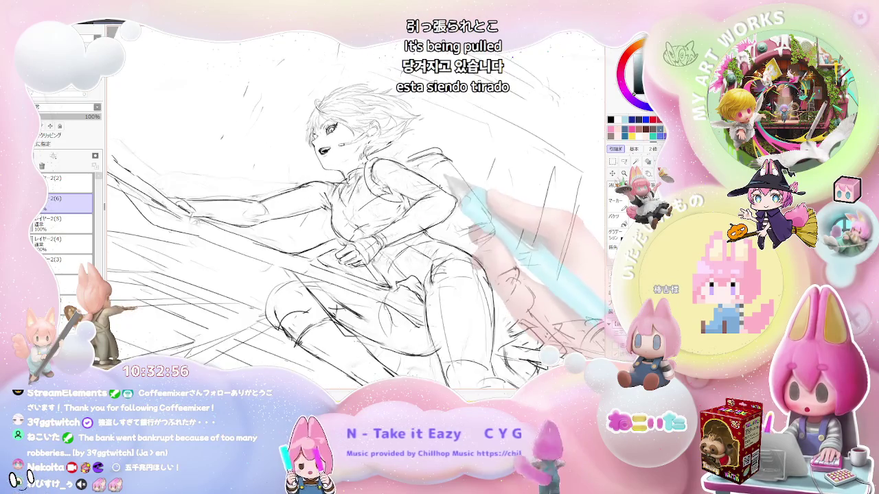
key(Delete)
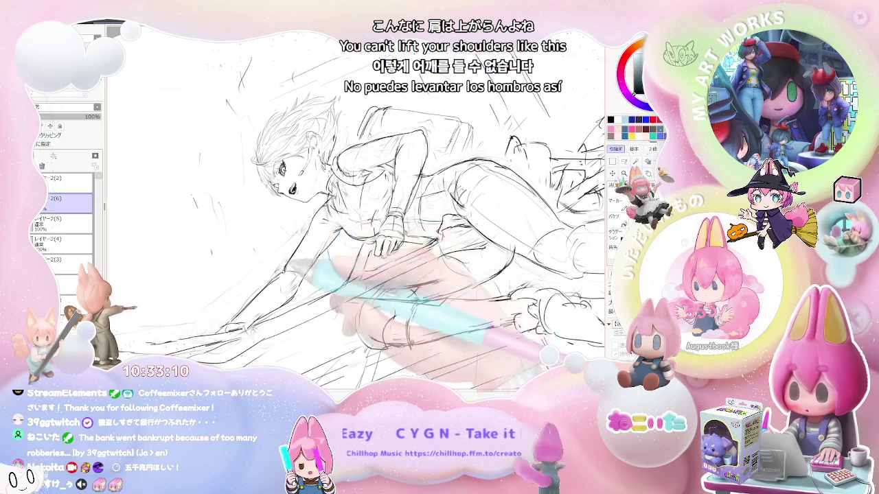
key(End)
key(End)
key(End)
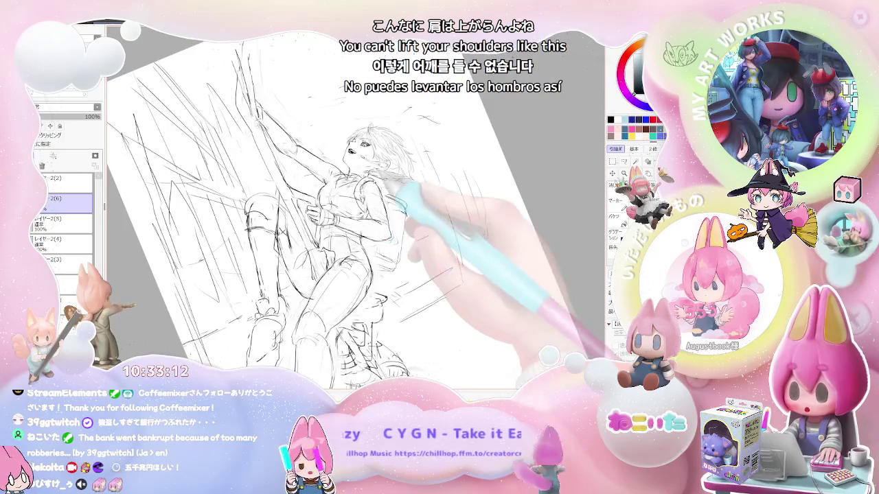
key(Delete)
key(Delete)
key(Delete)
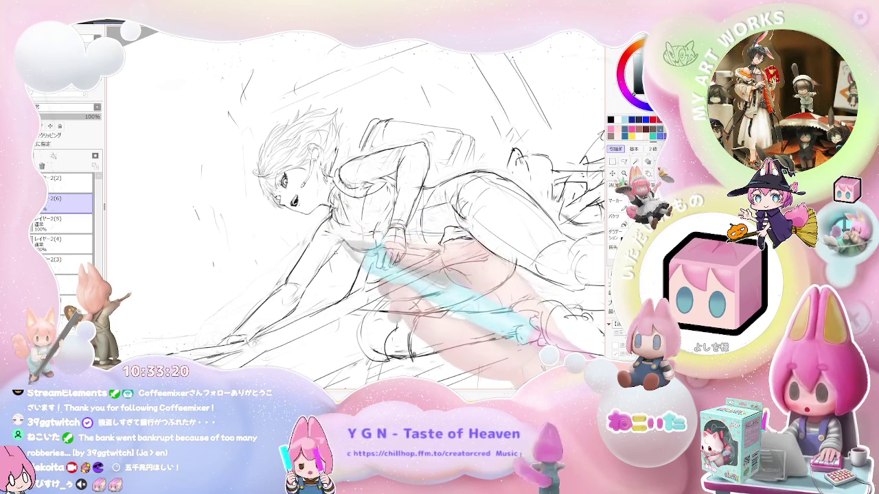
key(End)
key(End)
key(End)
key(End)
key(End)
Rotate the view through several tilts to review the rider and the raised arm
key(End)
key(End)
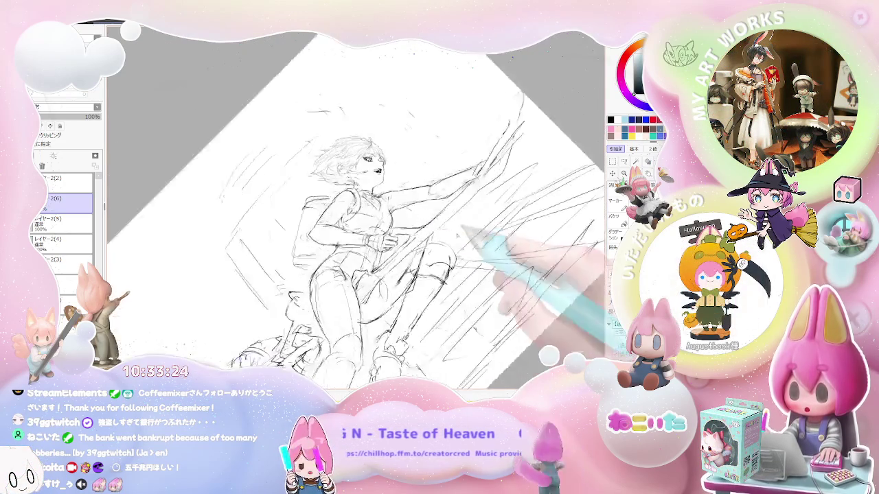
key(End)
key(End)
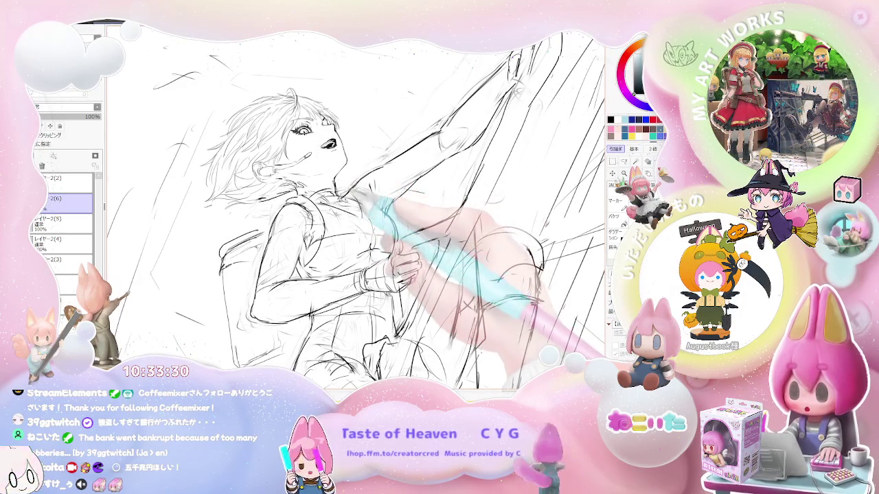
key(End)
key(End)
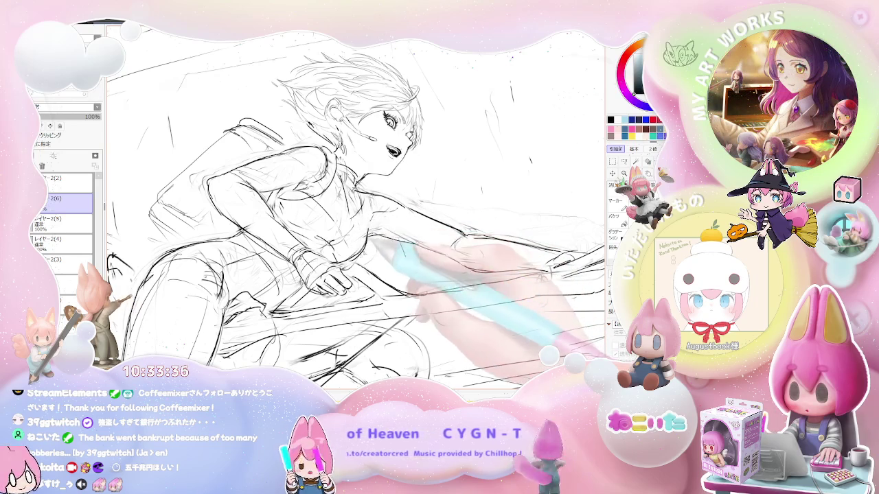
key(Delete)
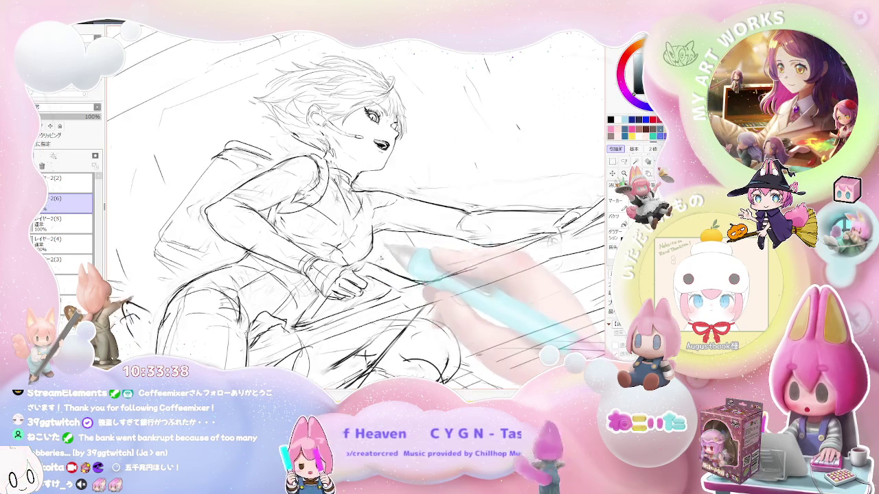
key(Delete)
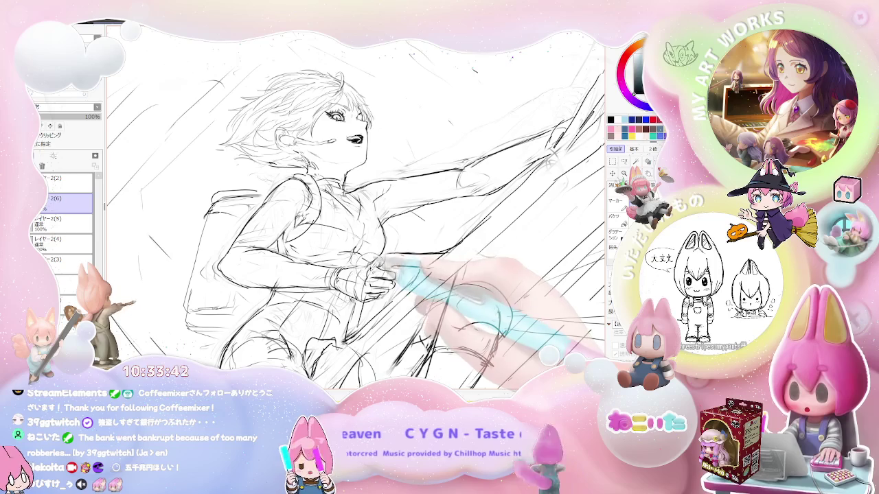
key(End)
key(End)
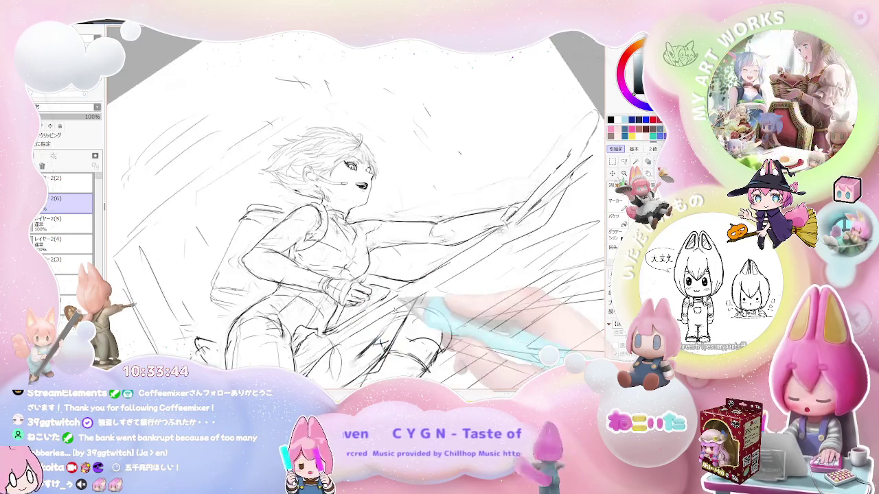
key(End)
key(Delete)
key(Delete)
key(Delete)
key(Delete)
key(Delete)
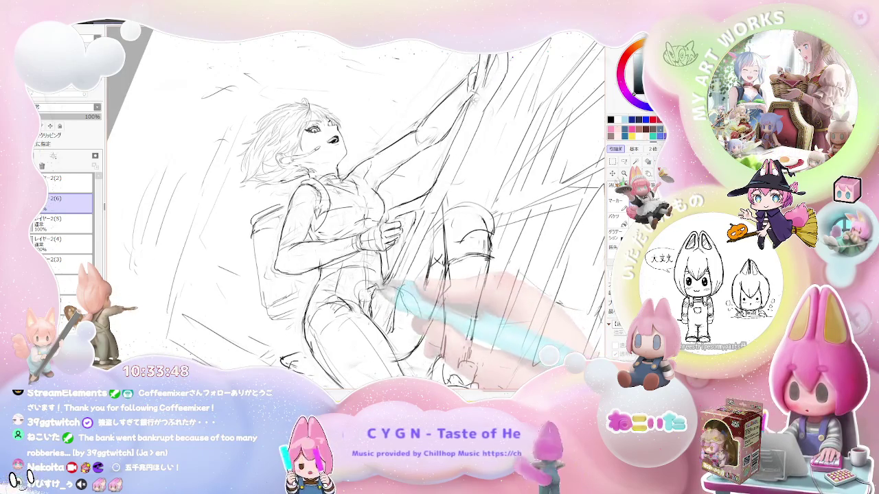
Zoom out to the page edges and turn the figure between horizontal and upright
key(Page_Down)
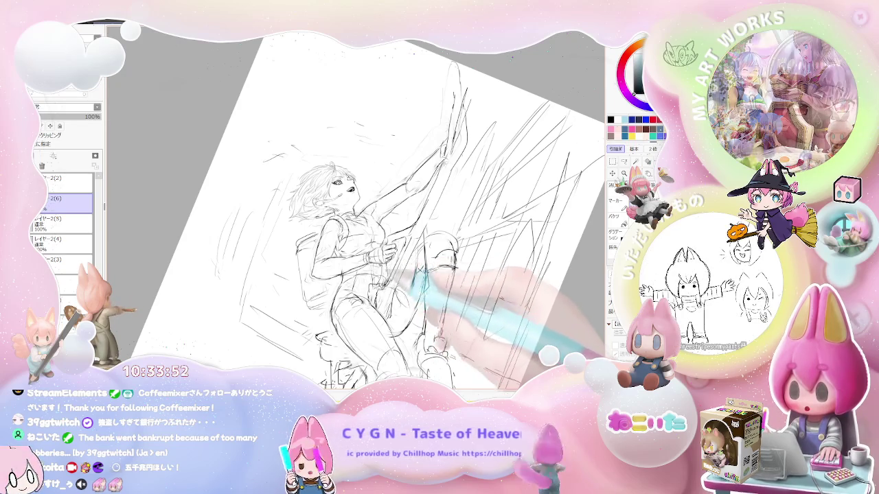
key(Delete)
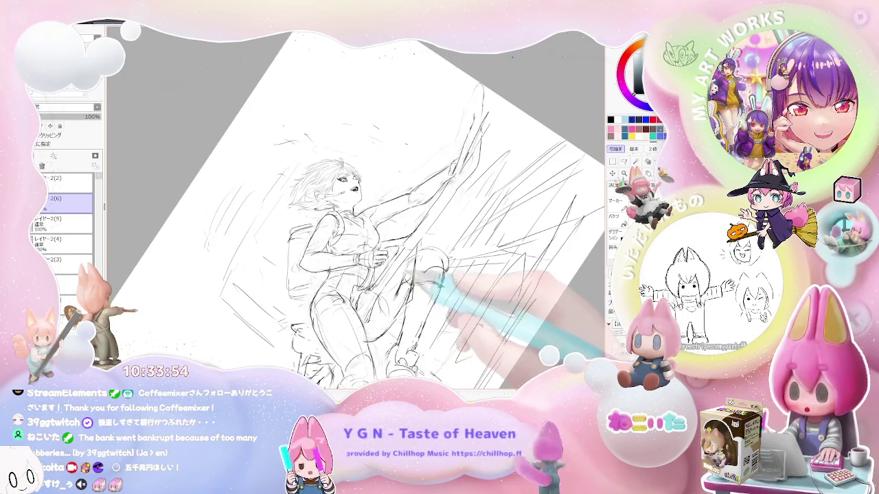
key(Delete)
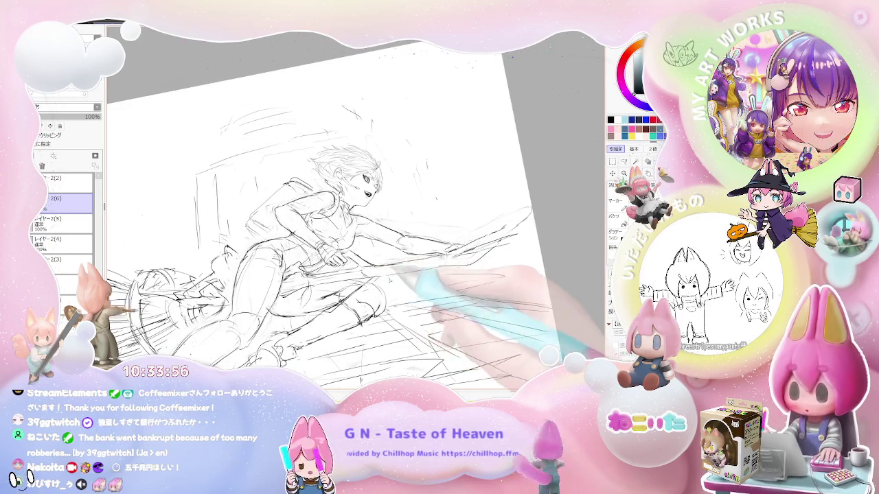
key(End)
key(End)
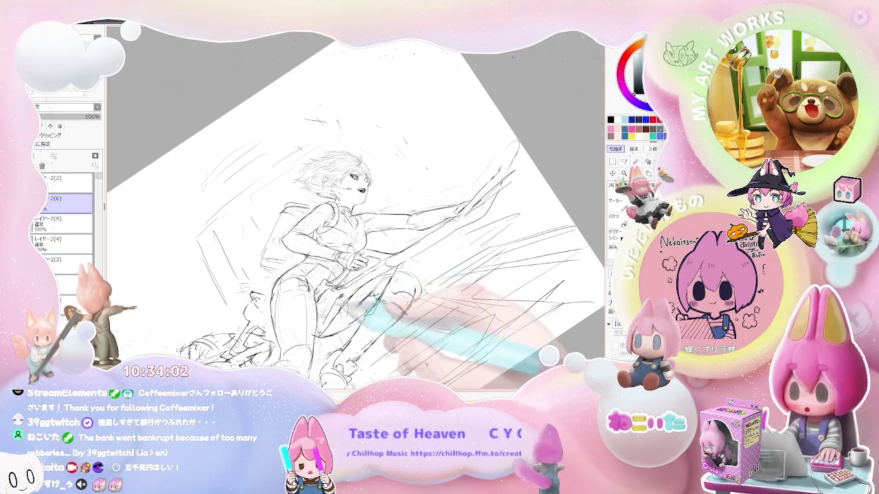
key(End)
key(End)
key(End)
key(End)
key(End)
key(End)
key(Delete)
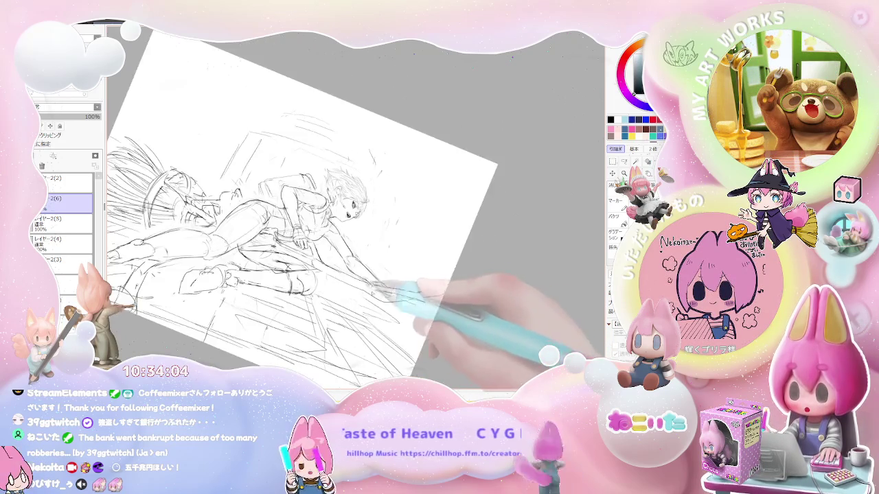
Zoom in and pan to frame the rider, then reset the canvas rotation to upright
key(Delete)
key(Delete)
key(Page_Up)
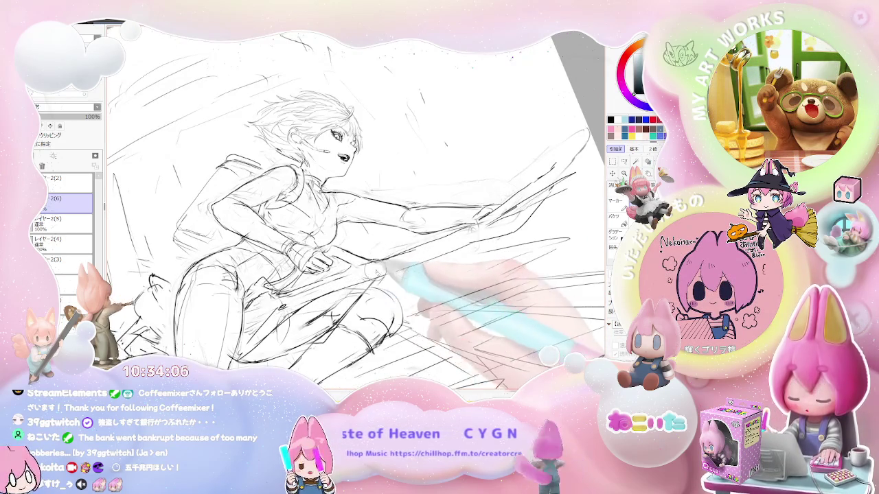
drag(330, 206, 274, 227)
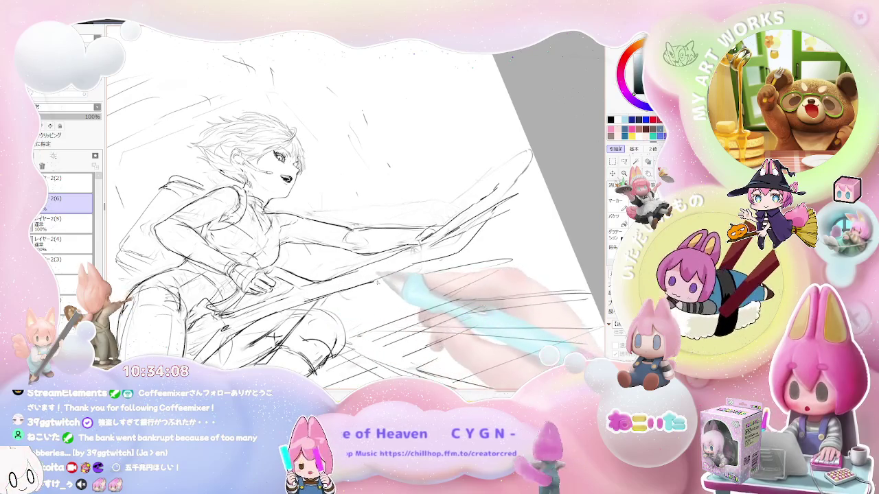
drag(417, 248, 372, 287)
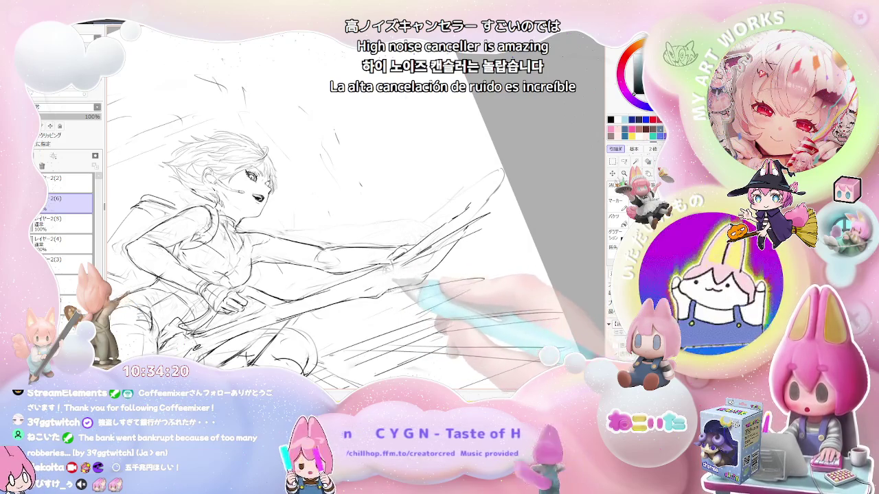
key(Home)
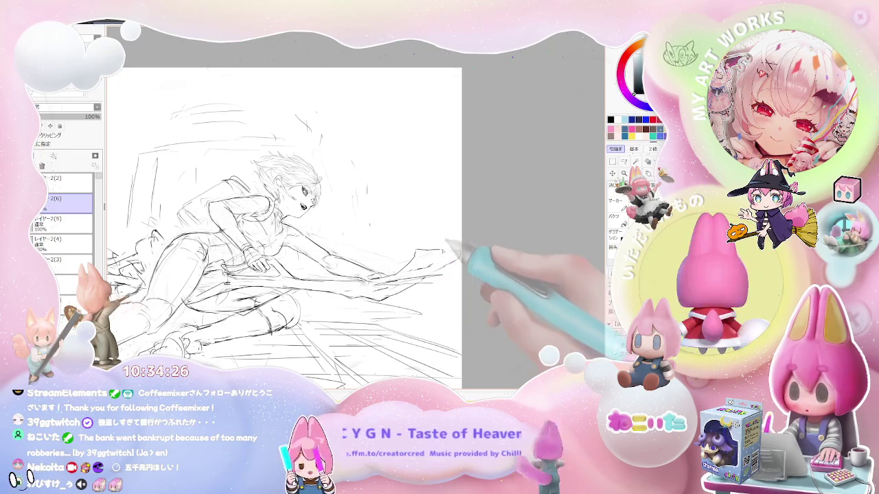
Mirror and tilt the canvas repeatedly while redrawing the outstretched arm and hand
key(h)
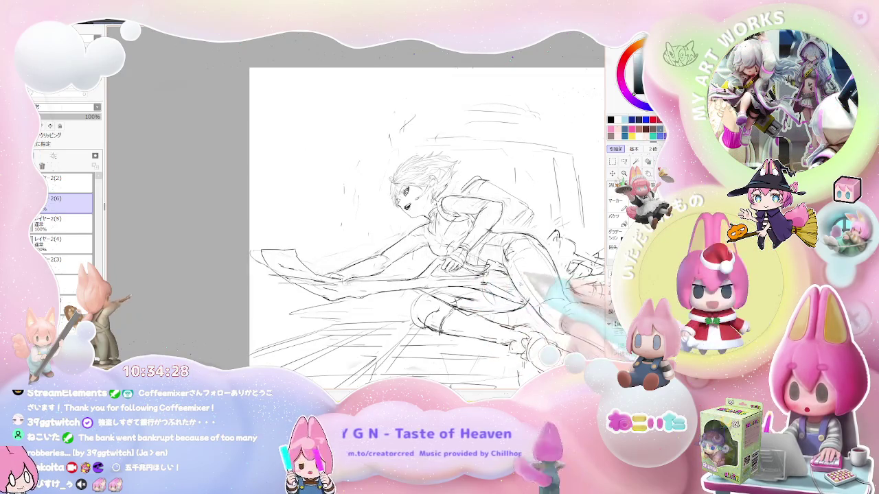
key(h)
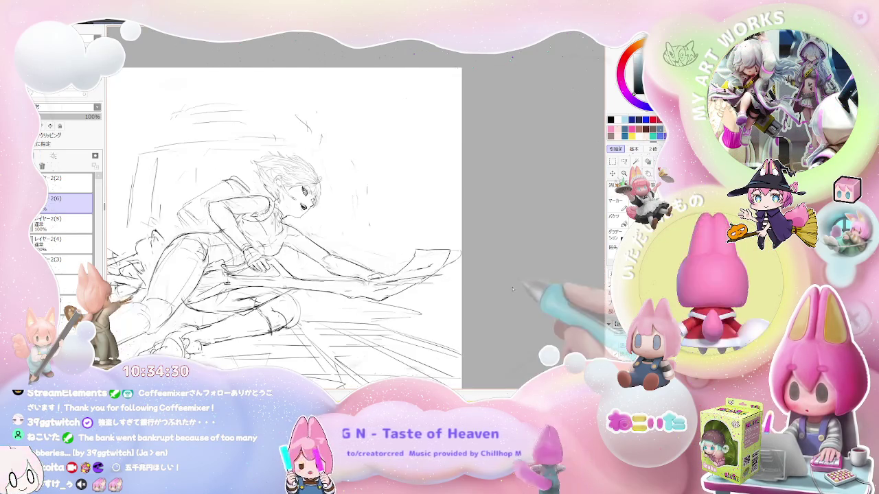
key(Delete)
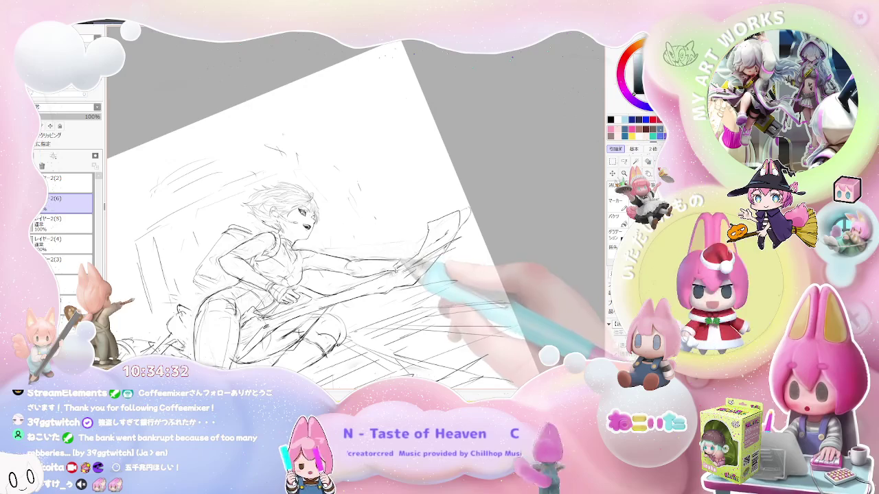
key(h)
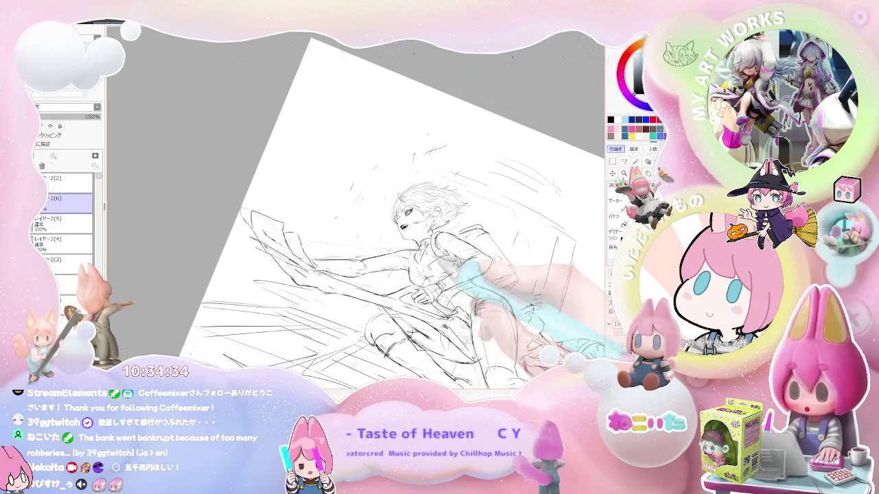
key(Delete)
key(Delete)
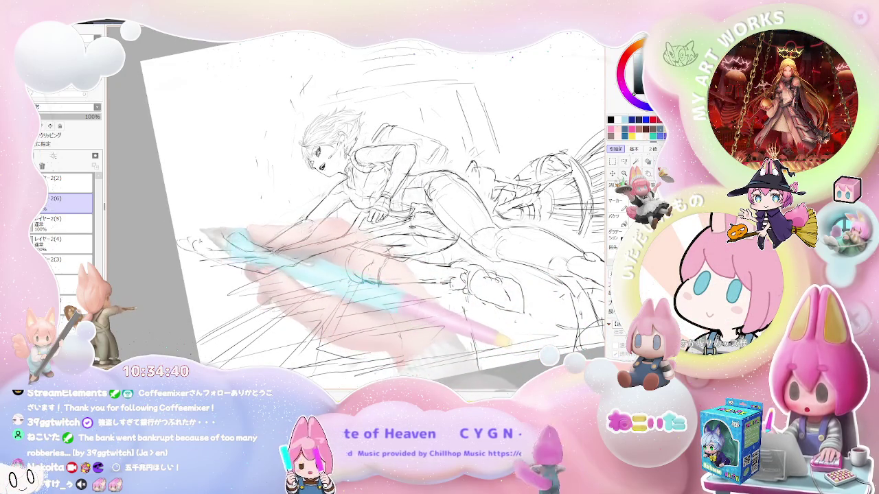
key(h)
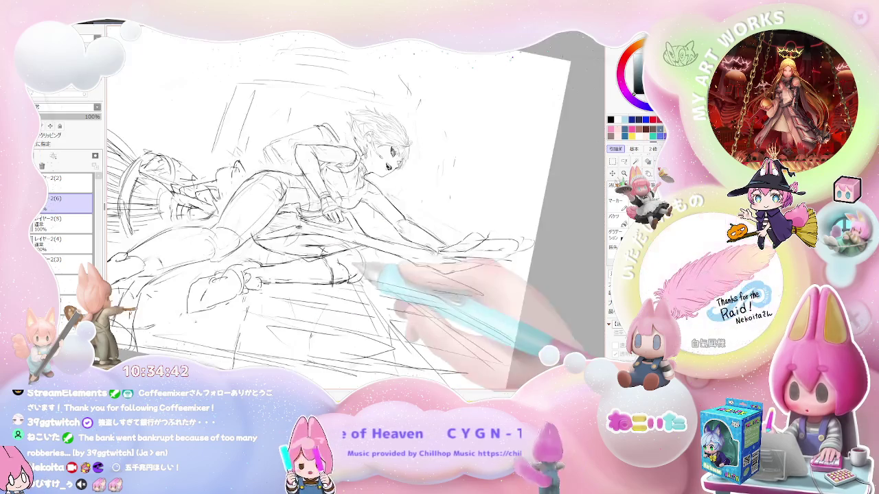
drag(494, 221, 405, 239)
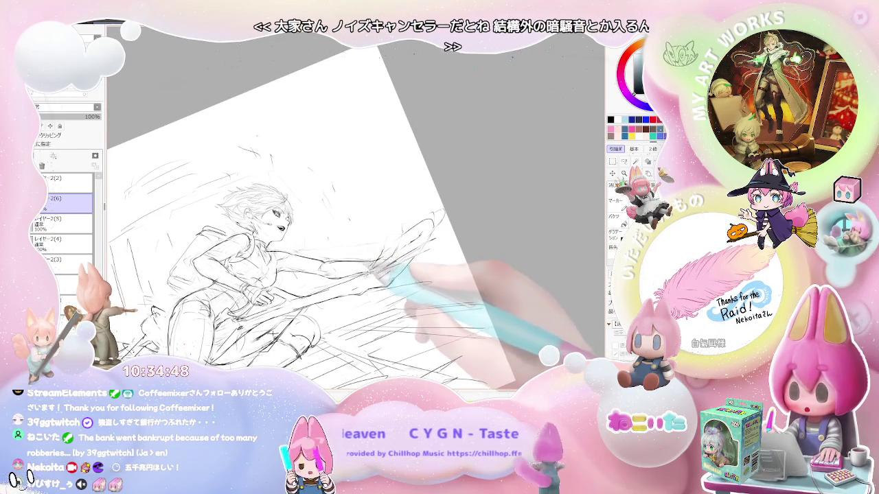
drag(412, 254, 419, 241)
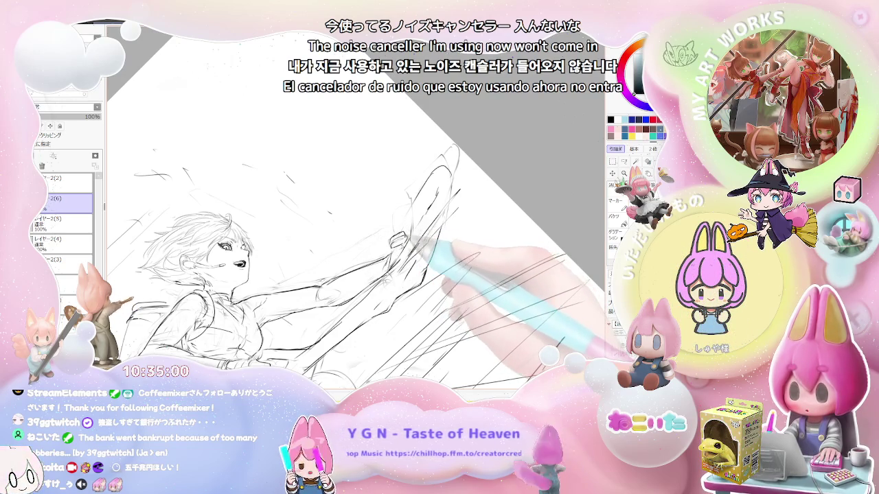
Rotate the canvas clockwise and reposition the drawing to firm up the reaching hand
key(End)
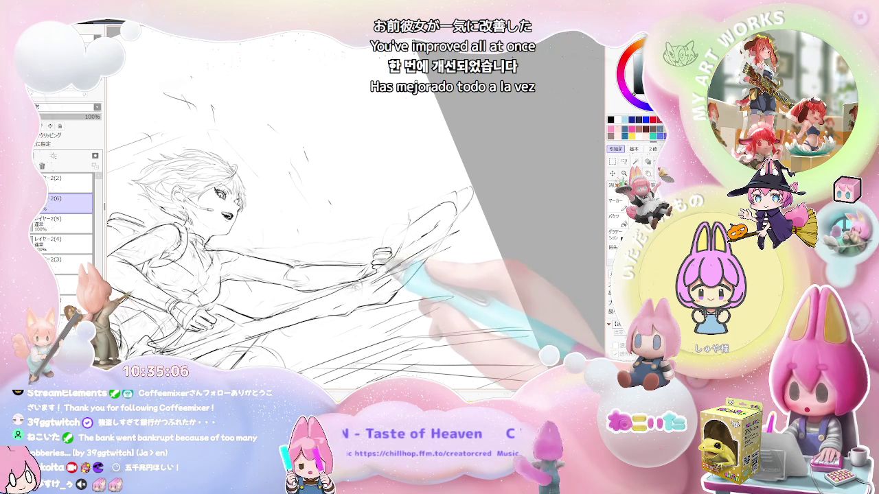
drag(213, 186, 268, 212)
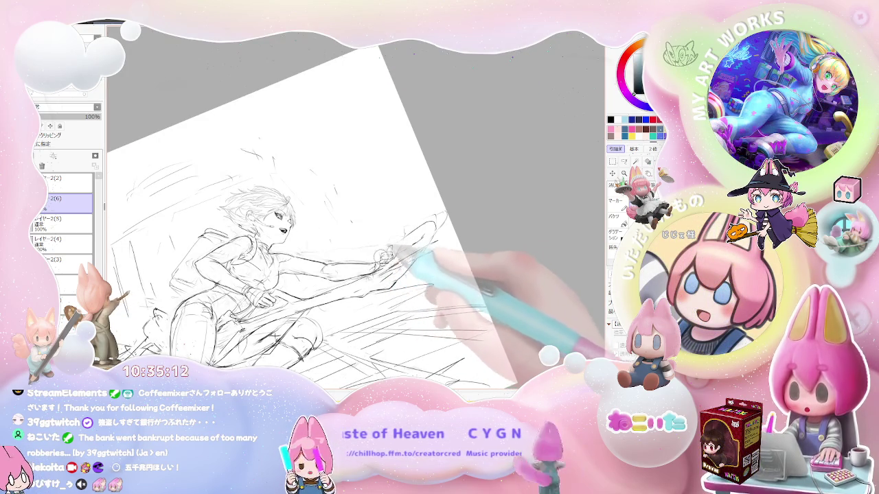
mouse_move(412, 268)
mouse_down()
mouse_move(411, 302)
mouse_move(329, 297)
mouse_up()
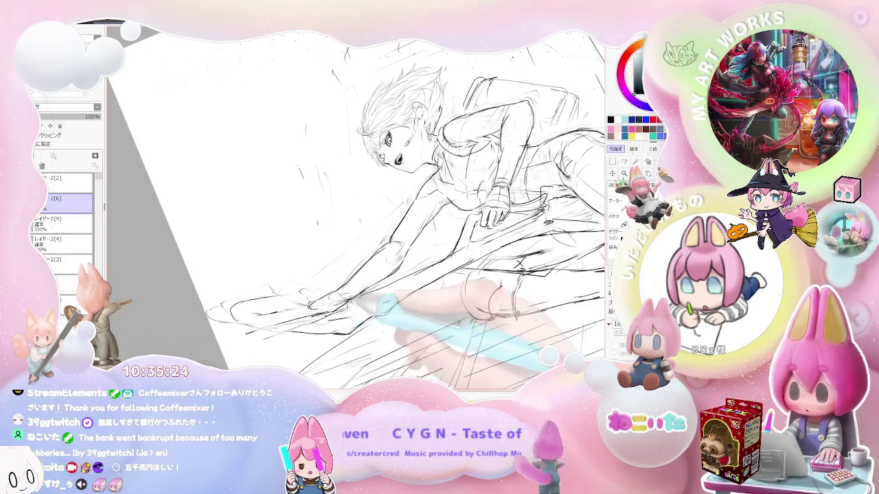
Mirror the canvas to check, turn it upright and zoom out to fit the whole sketch
key(h)
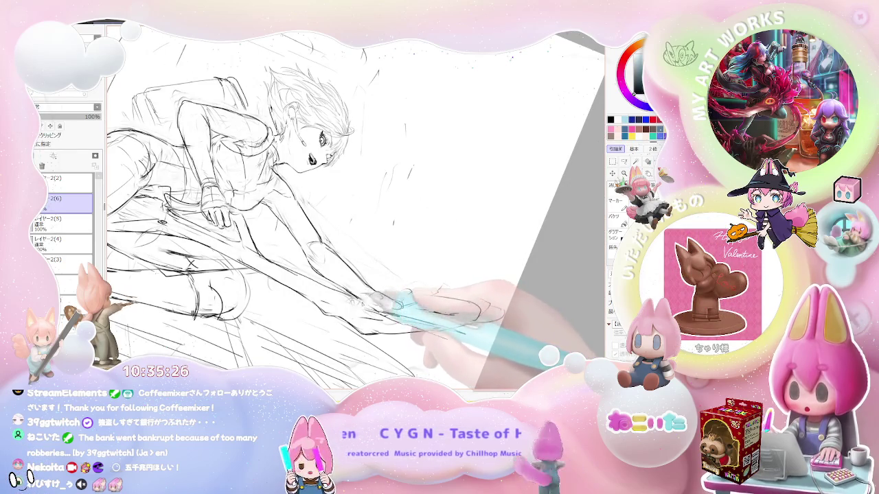
key(End)
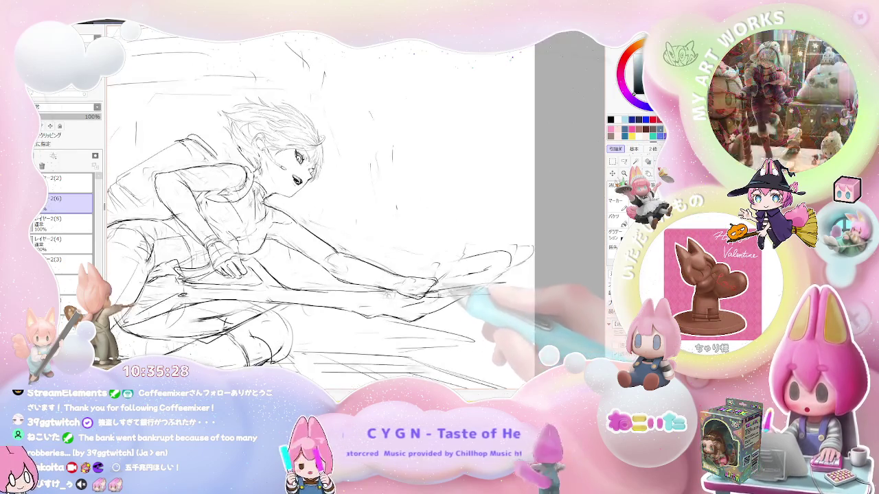
key(ctrl+minus)
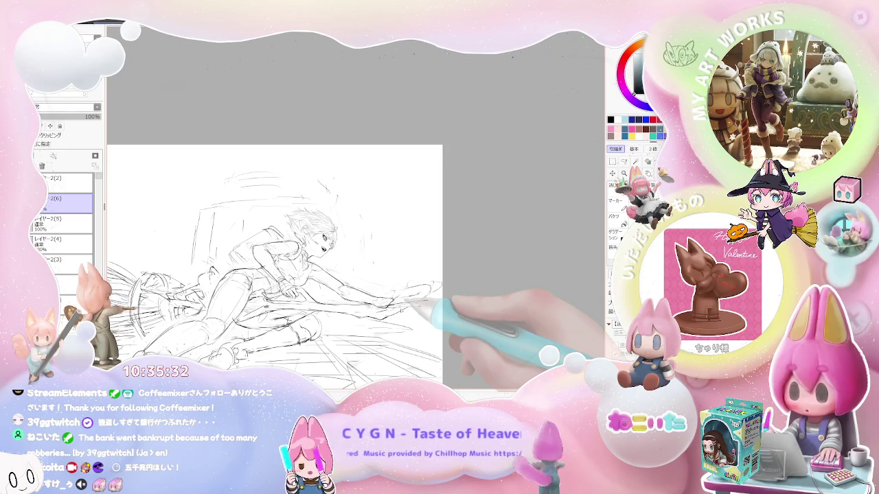
Zoom in on the face and upper body and rotate so the raised arm points straight up
key(ctrl+plus)
key(ctrl+plus)
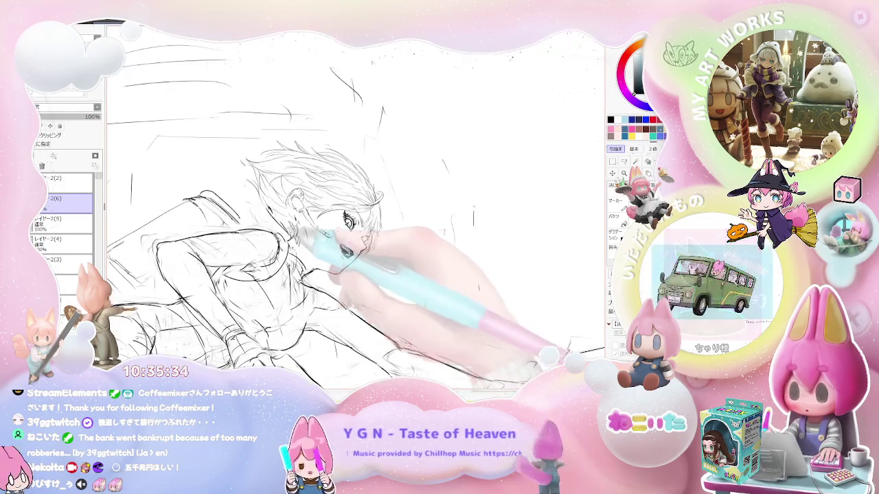
key(Delete)
key(Delete)
key(Delete)
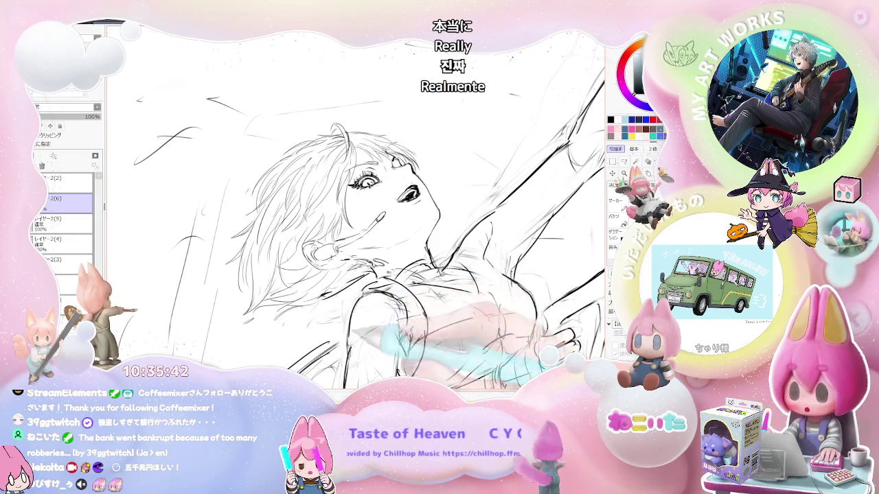
key(Delete)
key(Delete)
key(Delete)
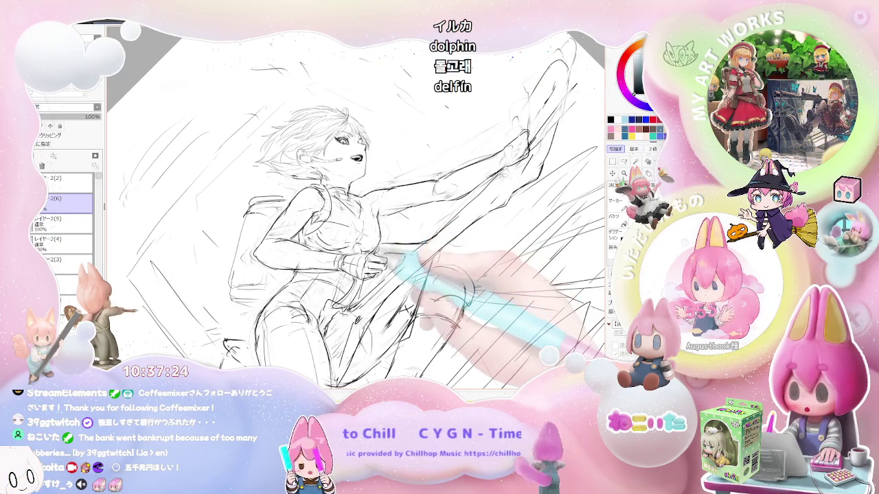
Rotate the canvas about 60° clockwise, mirror it and zoom in on the figure
key(Delete)
key(Delete)
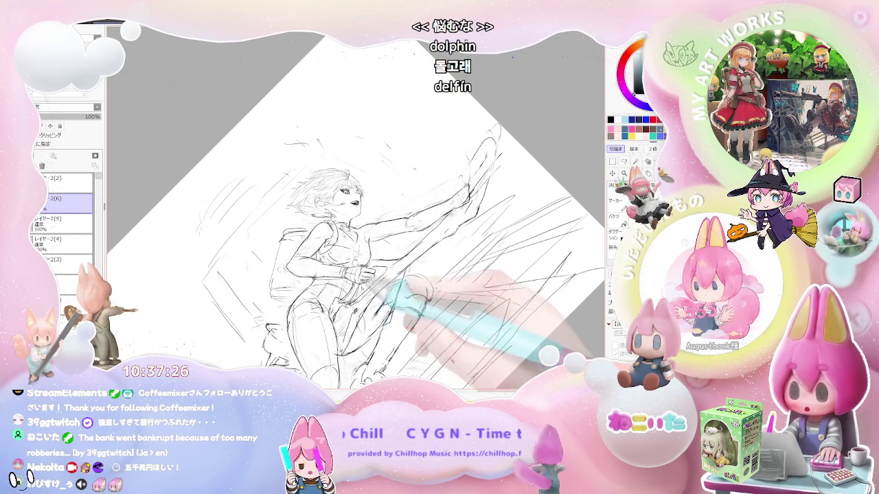
key(End)
key(Page_Up)
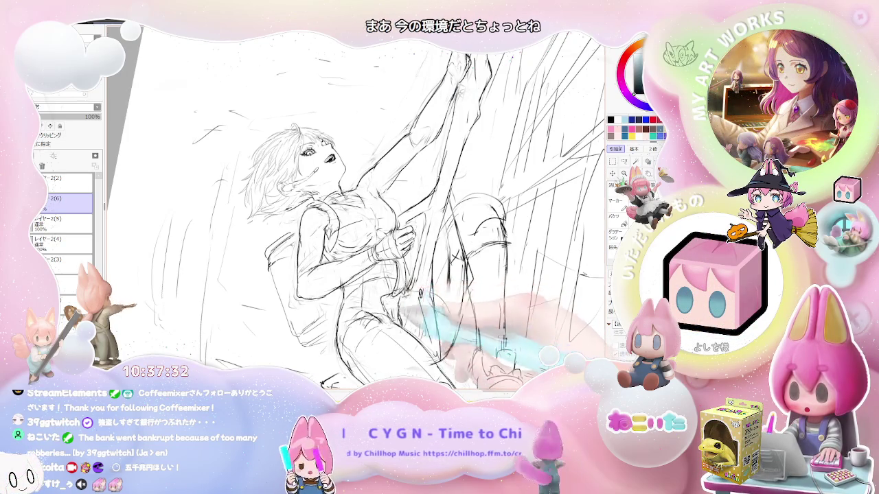
key(End)
key(End)
key(End)
key(End)
key(Insert)
key(Page_Down)
key(Page_Up)
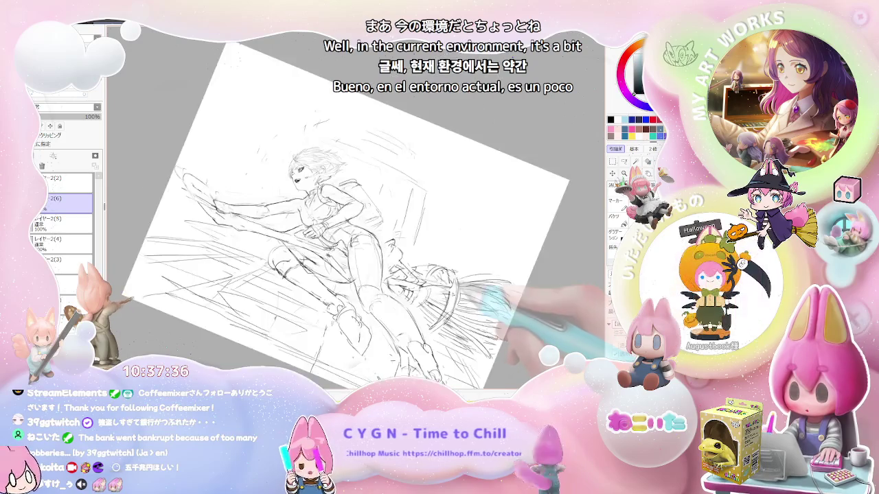
Rotate the canvas until the rider stands upright, zooming in and out on the drawing
key(End)
key(End)
key(End)
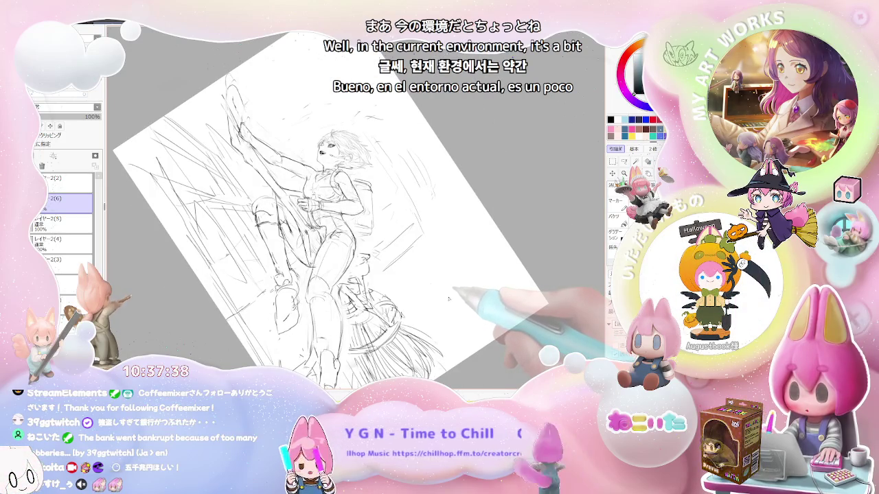
key(End)
key(End)
key(End)
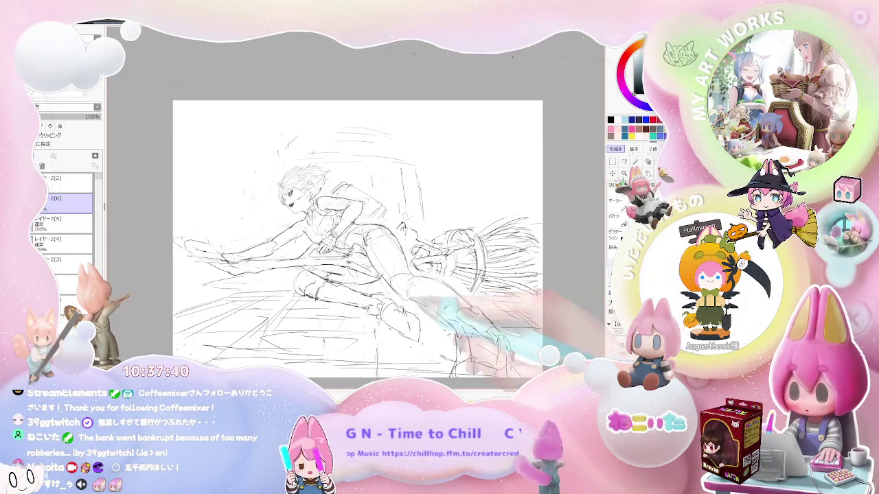
key(Page_Up)
key(Page_Up)
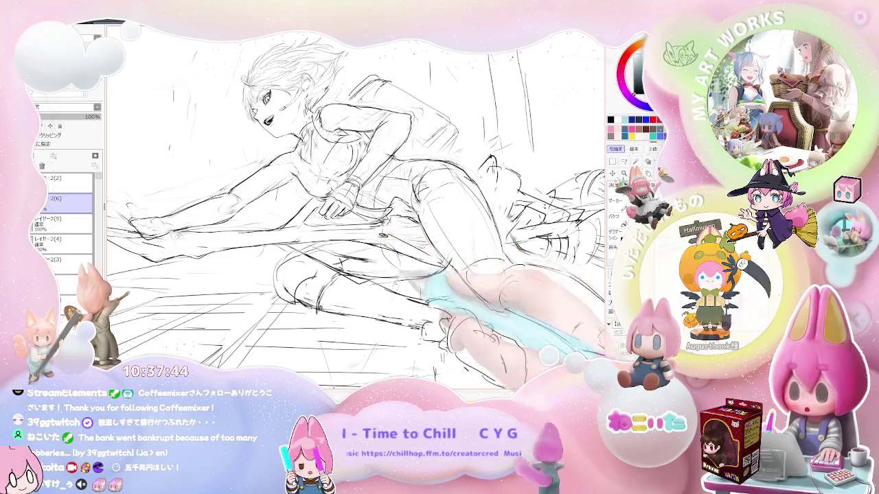
key(minus)
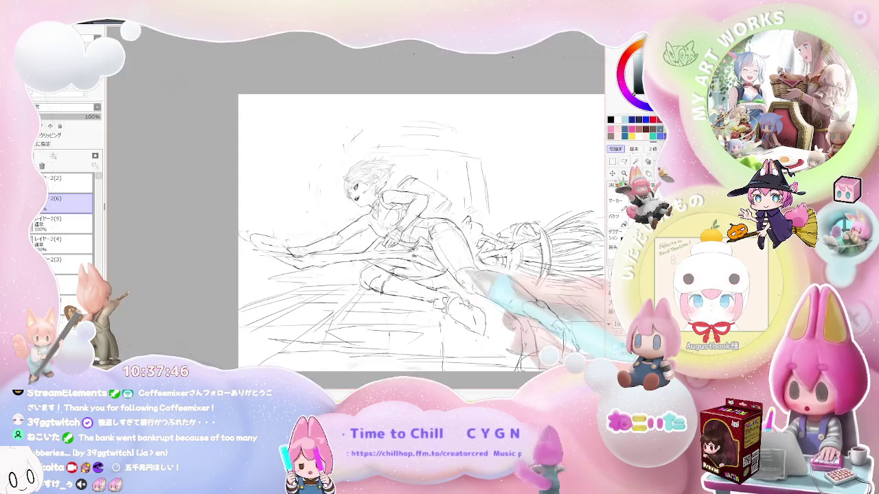
key(Delete)
key(Delete)
key(Delete)
key(Delete)
key(Delete)
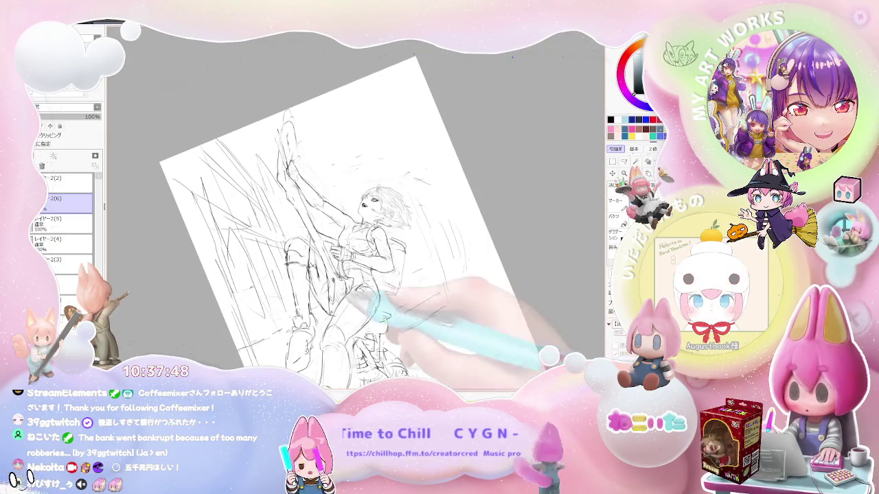
key(plus)
key(End)
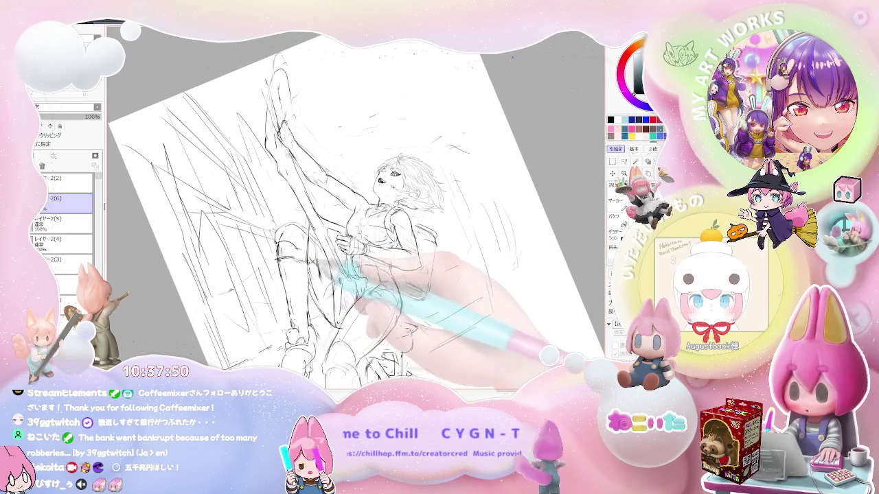
Tilt the canvas counterclockwise and pan so the figure lies horizontal for the broom bristles
key(minus)
key(Delete)
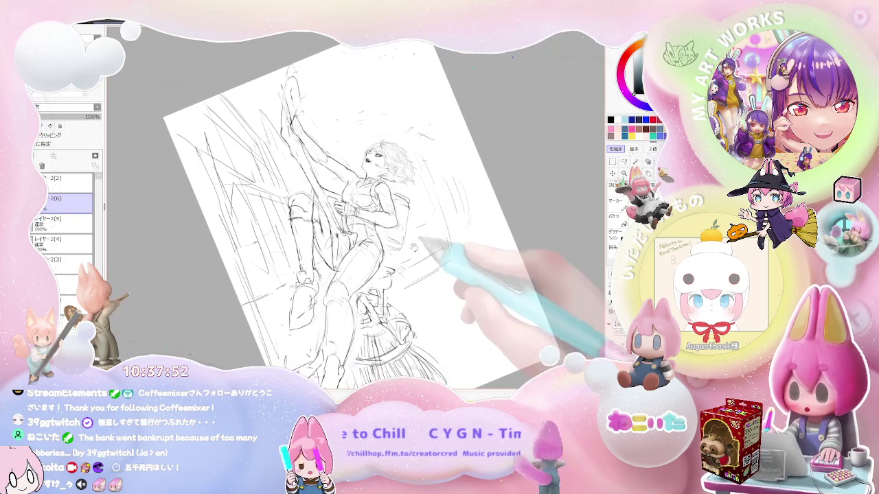
key(plus)
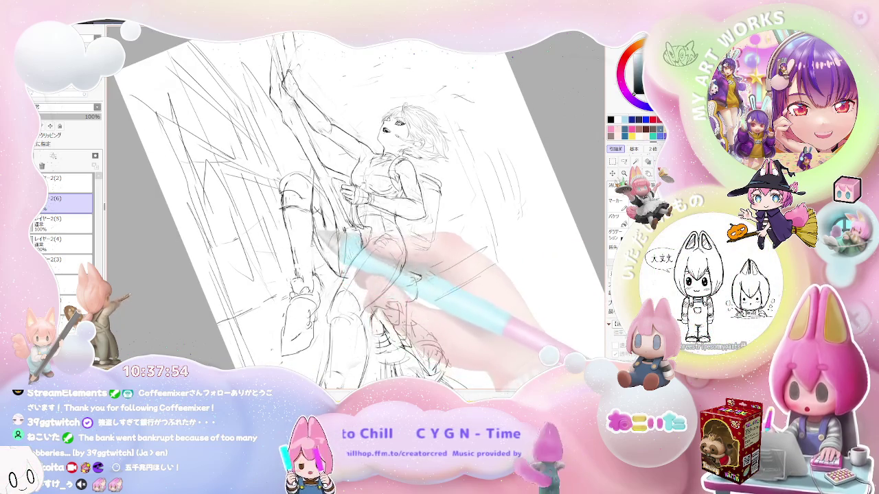
drag(448, 291, 432, 260)
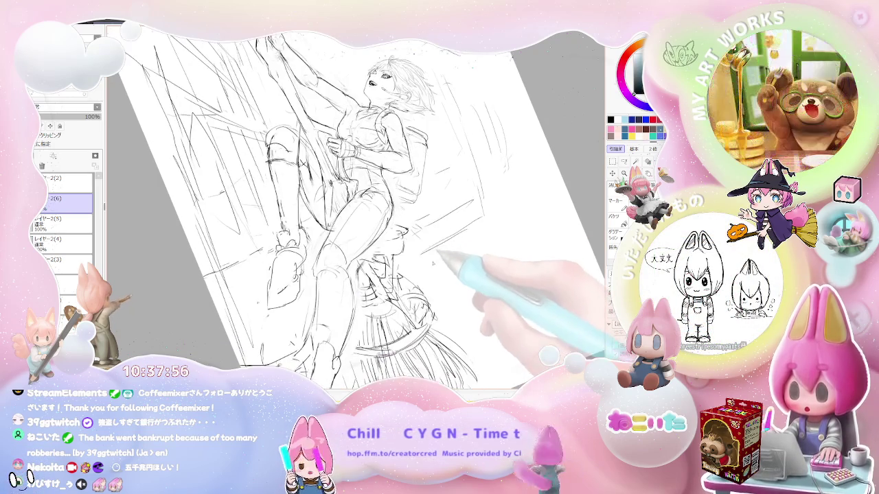
key(Delete)
key(Delete)
key(Delete)
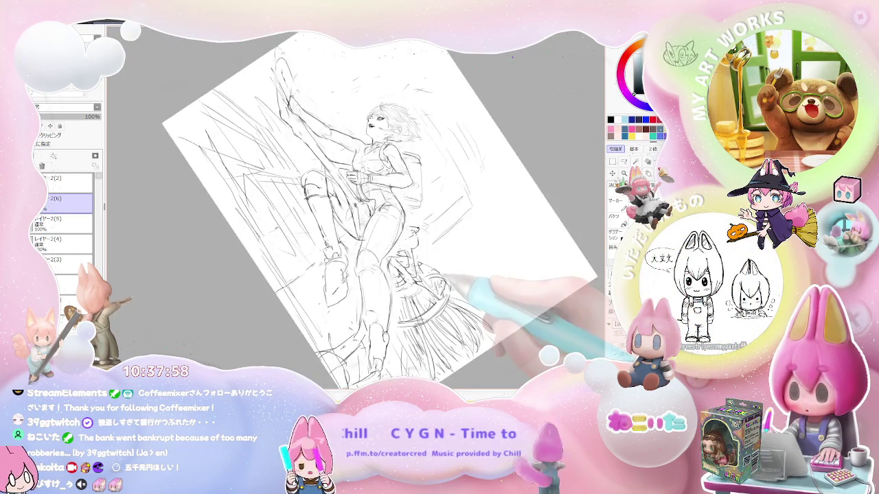
key(Delete)
key(Delete)
key(Delete)
key(End)
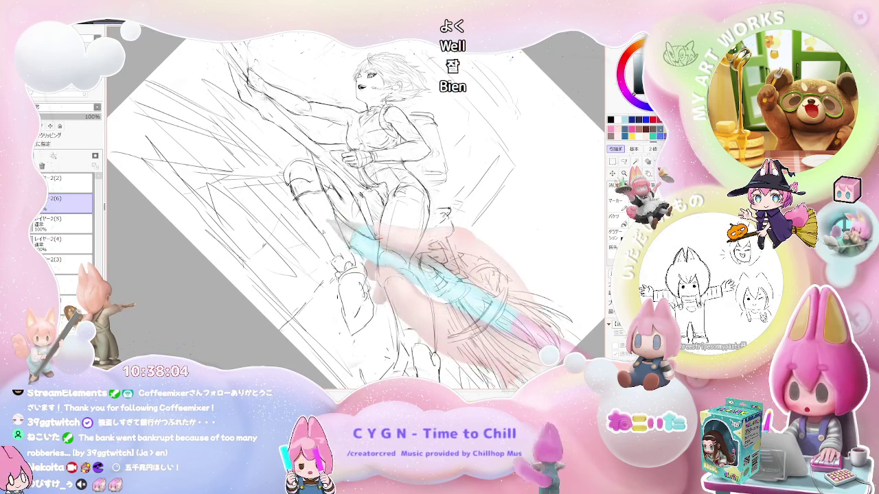
key(Delete)
key(Delete)
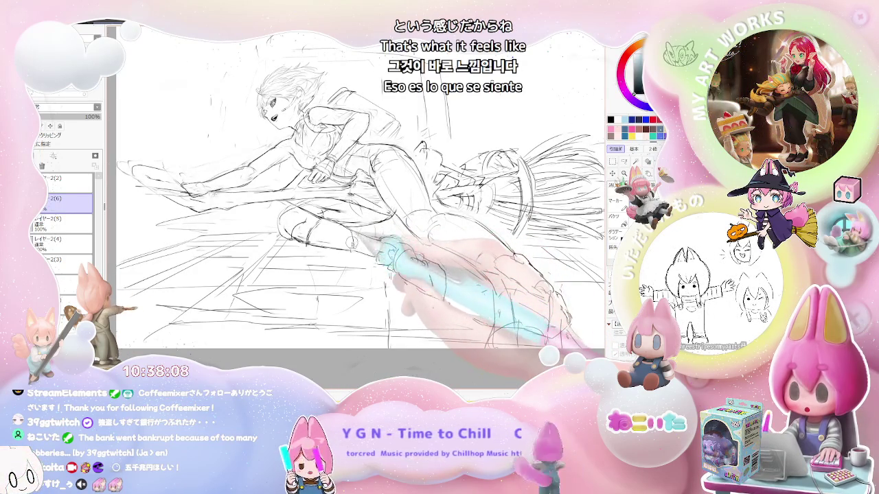
Mirror the view and tilt the canvas steeply counterclockwise to draw speed lines
key(Insert)
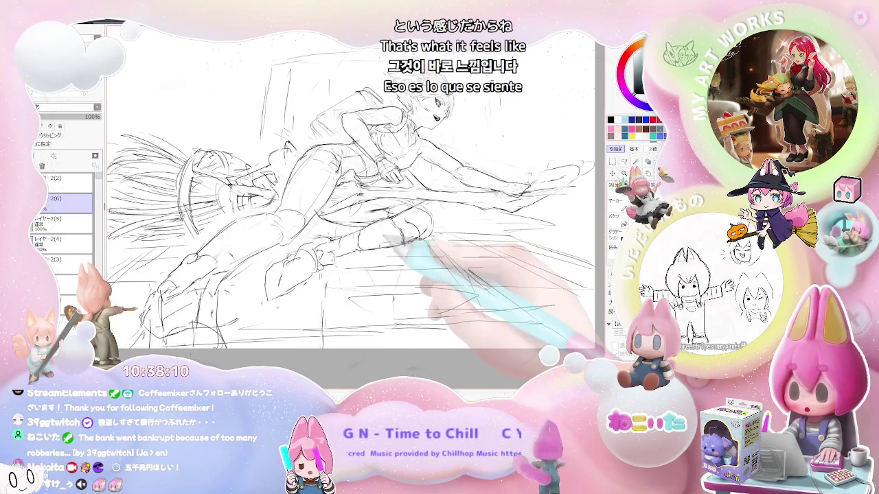
key(Delete)
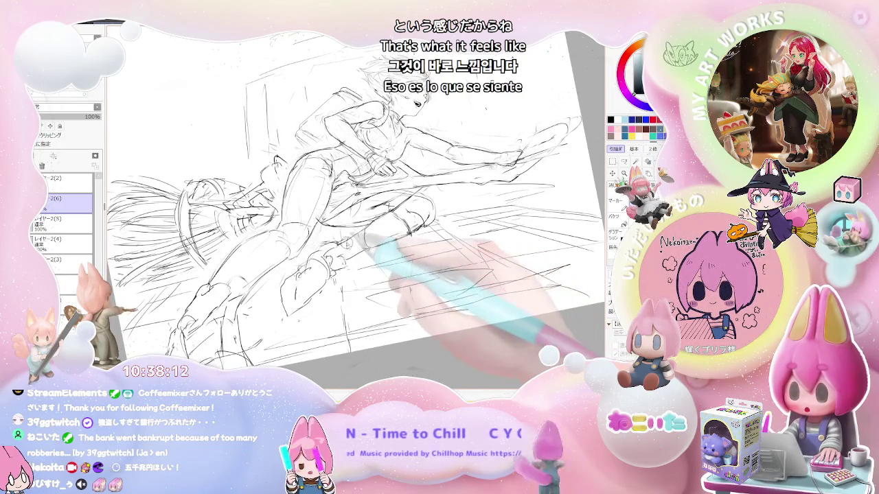
key(Delete)
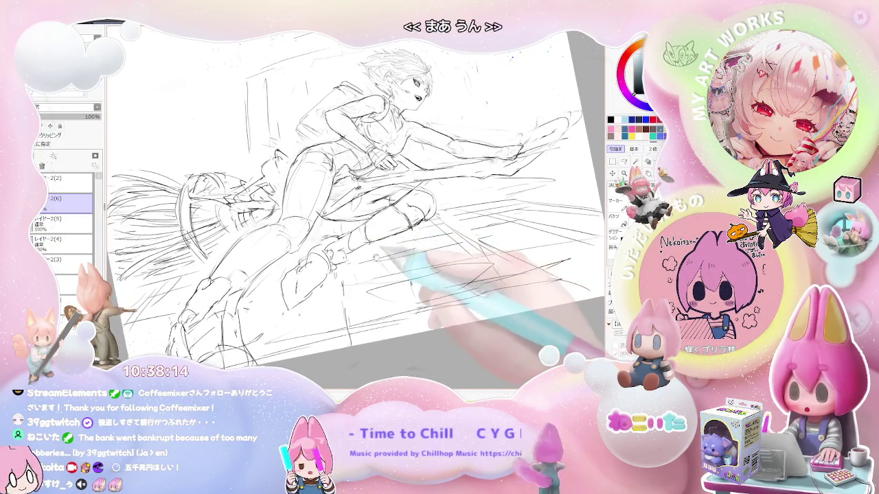
key(Delete)
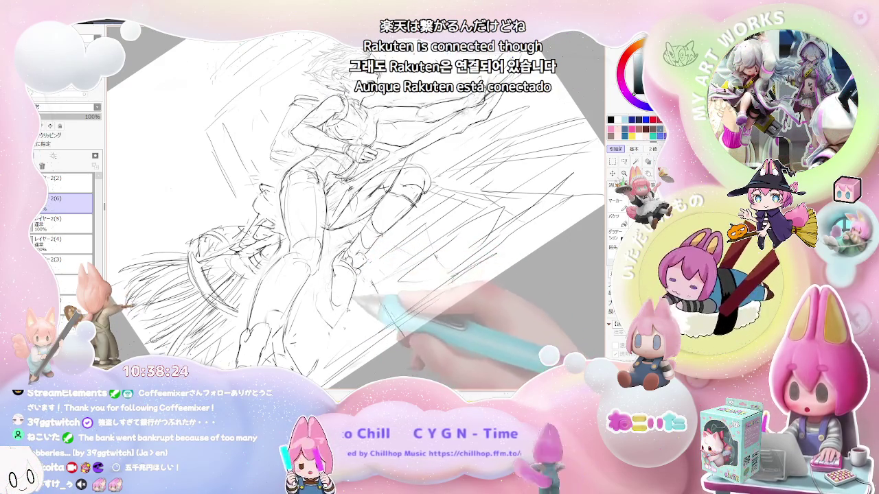
key(End)
key(End)
key(End)
key(Delete)
key(Delete)
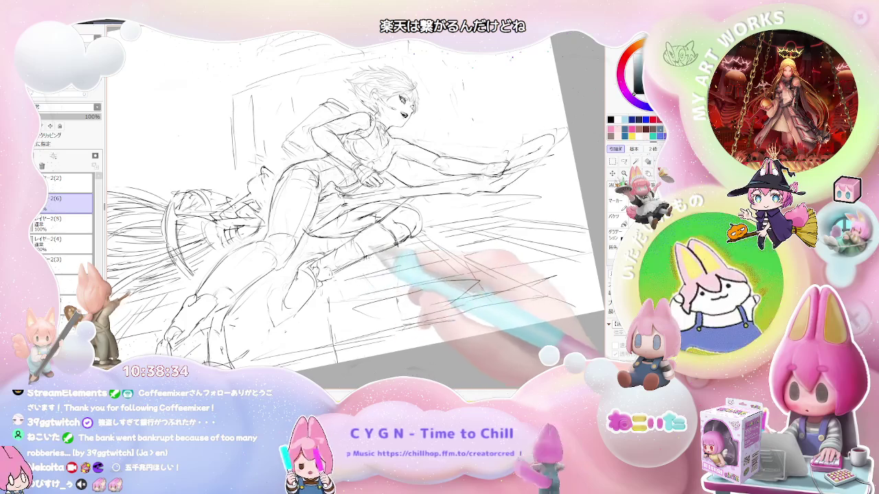
Zoom out to the whole page, reset rotation upright, then tilt and mirror the view
key(ctrl+minus)
key(Home)
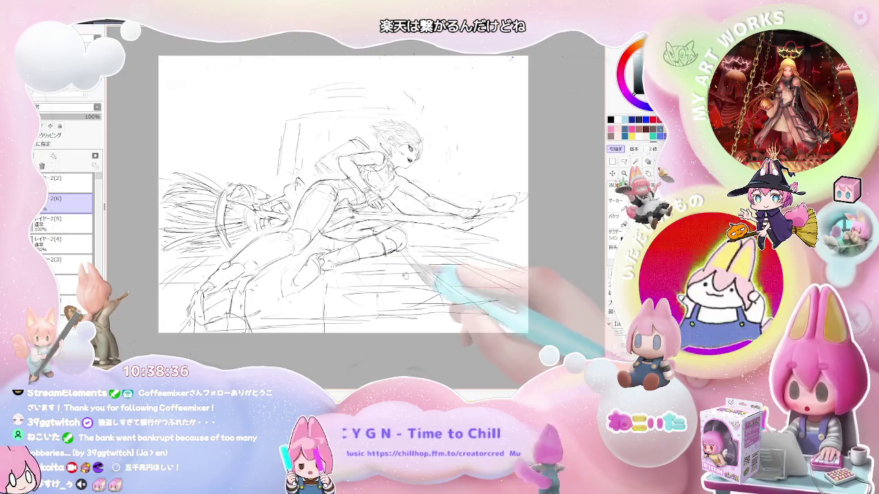
key(Delete)
key(Delete)
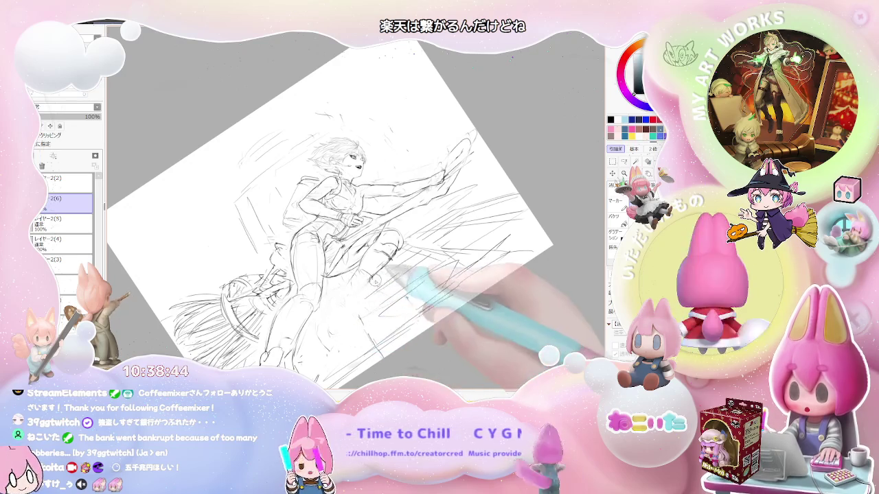
key(End)
key(End)
key(h)
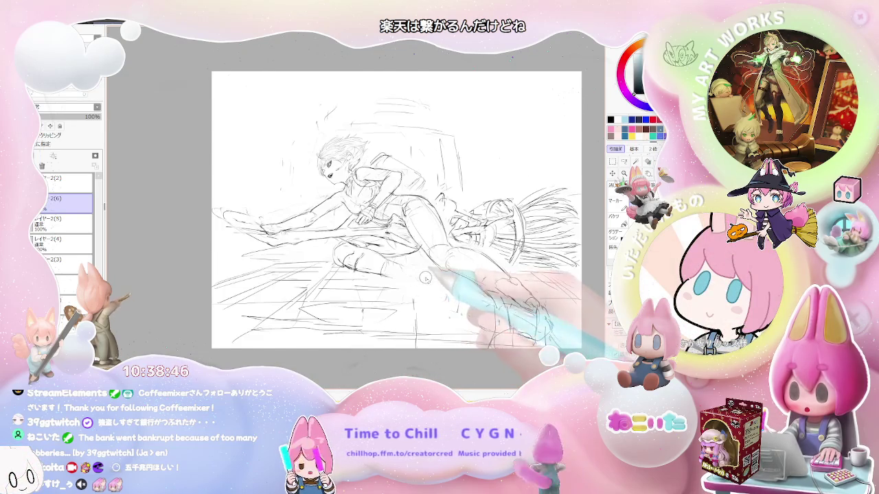
key(End)
key(End)
key(End)
key(End)
Zoom in around the upright figure to strengthen the speed lines, then mirror to check
key(ctrl+plus)
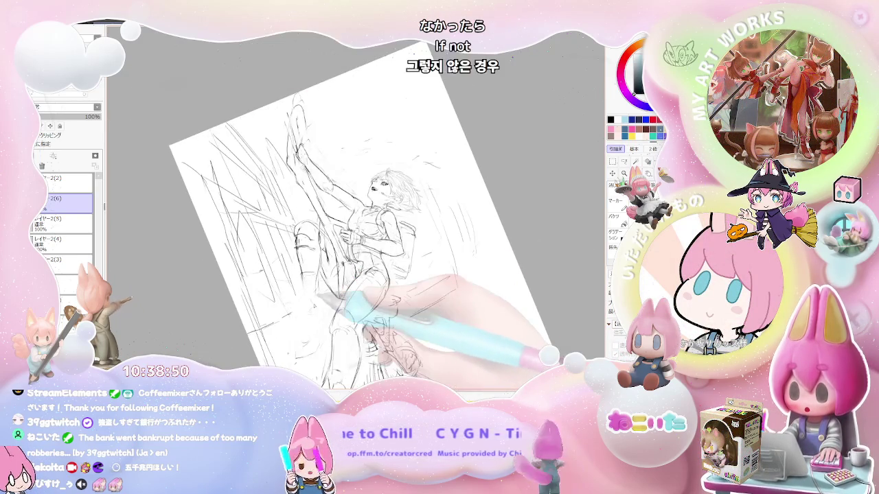
key(ctrl+minus)
key(End)
key(End)
key(ctrl+plus)
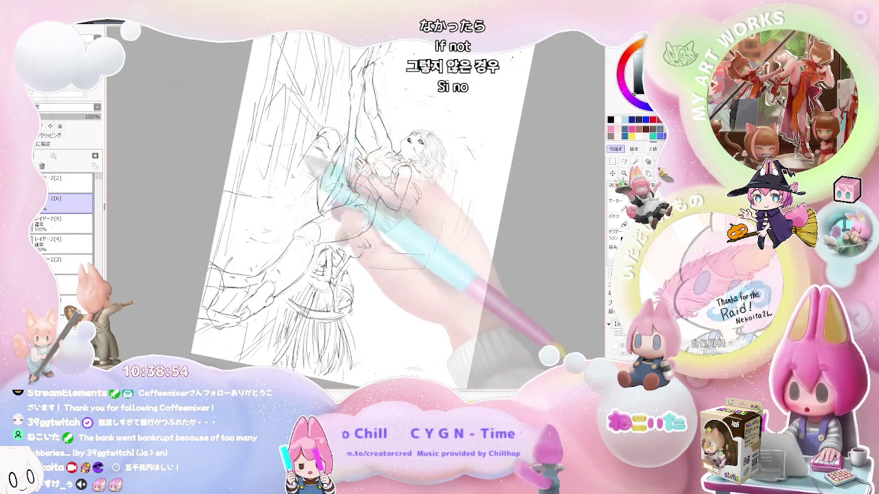
key(Delete)
key(Delete)
key(Delete)
key(Delete)
key(Delete)
key(Delete)
key(End)
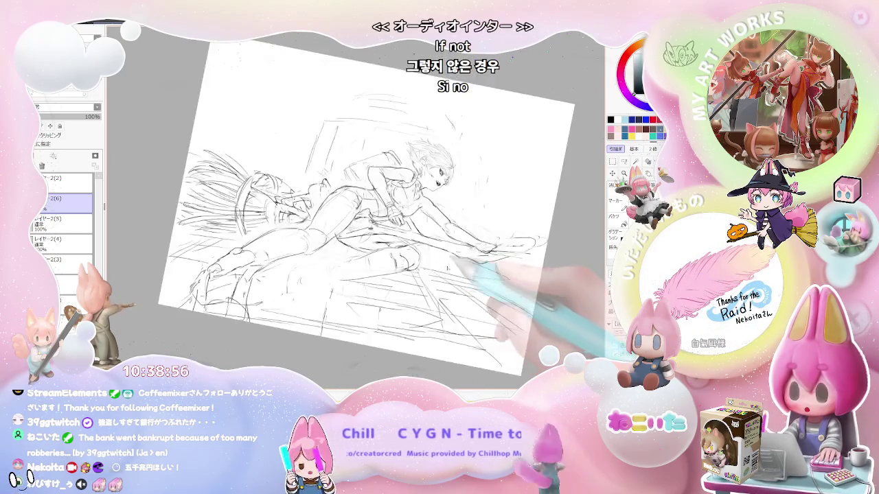
key(End)
key(End)
key(End)
key(ctrl+plus)
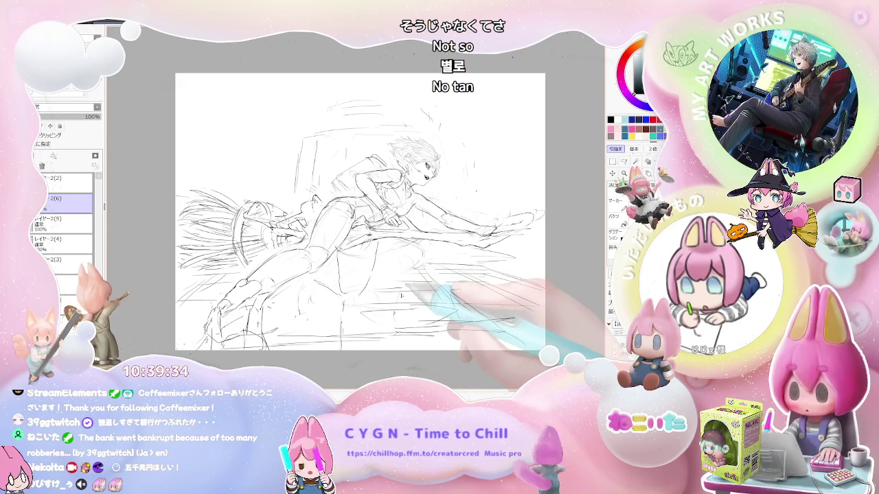
key(h)
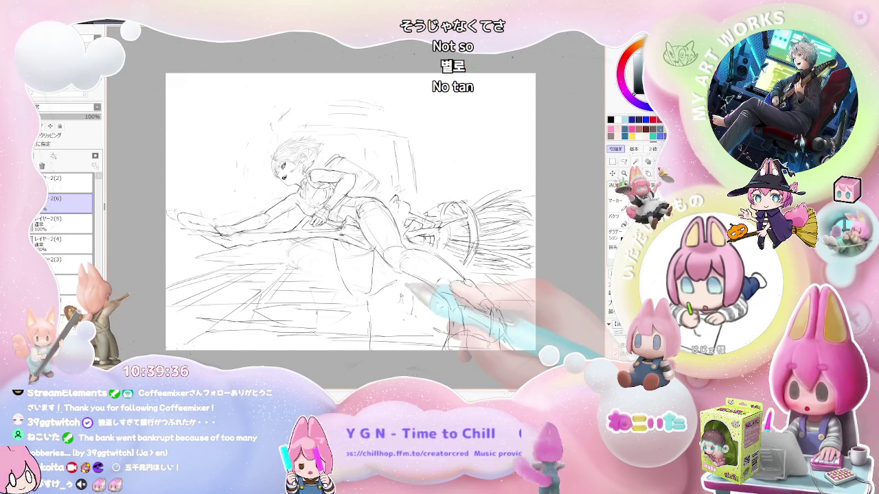
key(End)
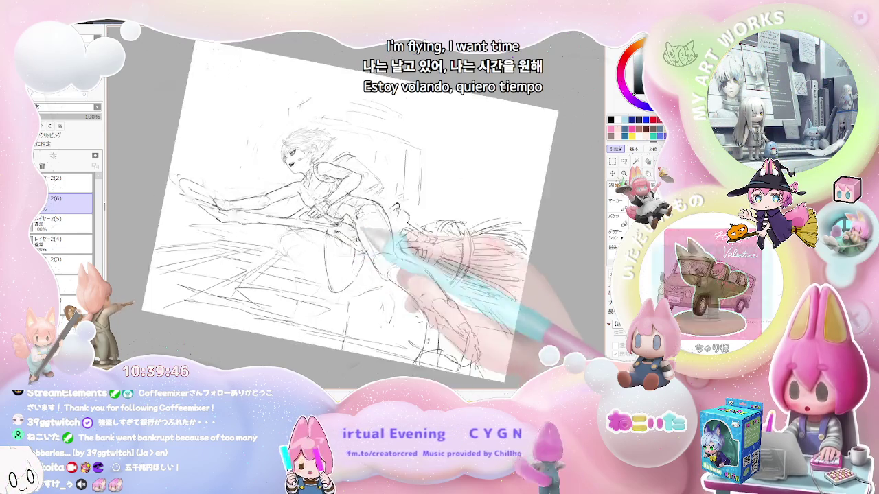
Reset the canvas upright, mirror it so the figure faces right, zoom in and tilt around the rider
key(Home)
key(h)
key(ctrl+plus)
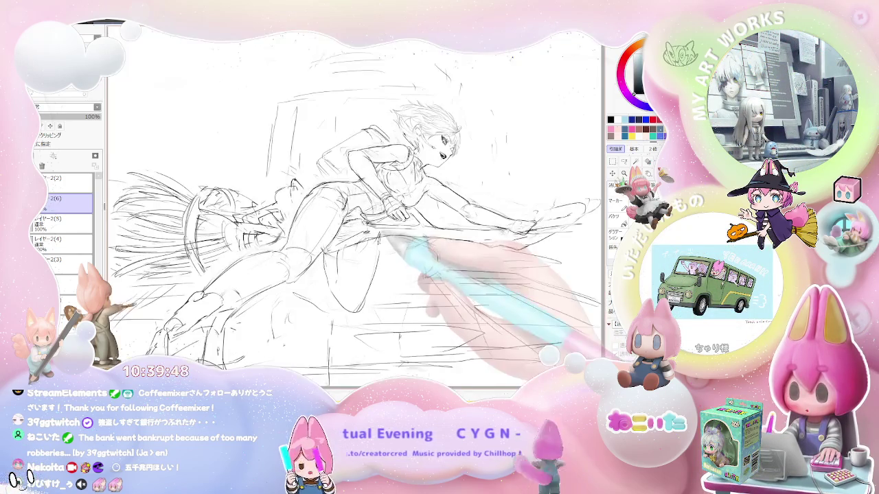
key(Delete)
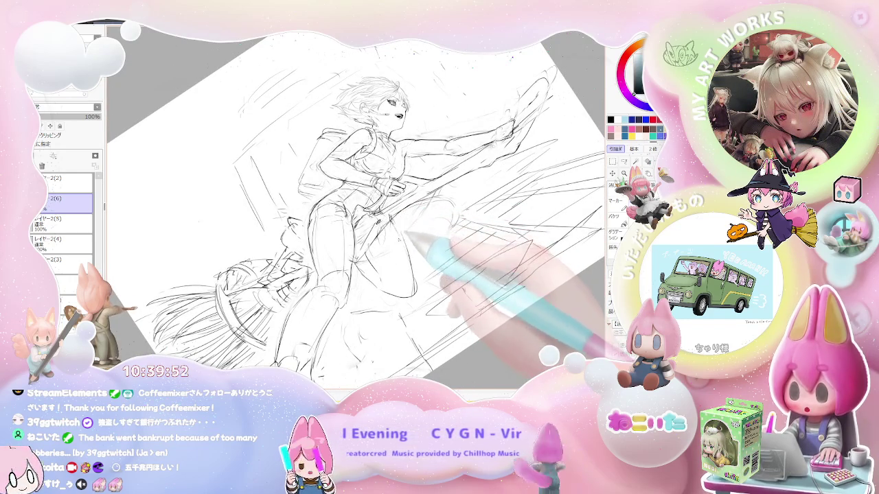
key(Home)
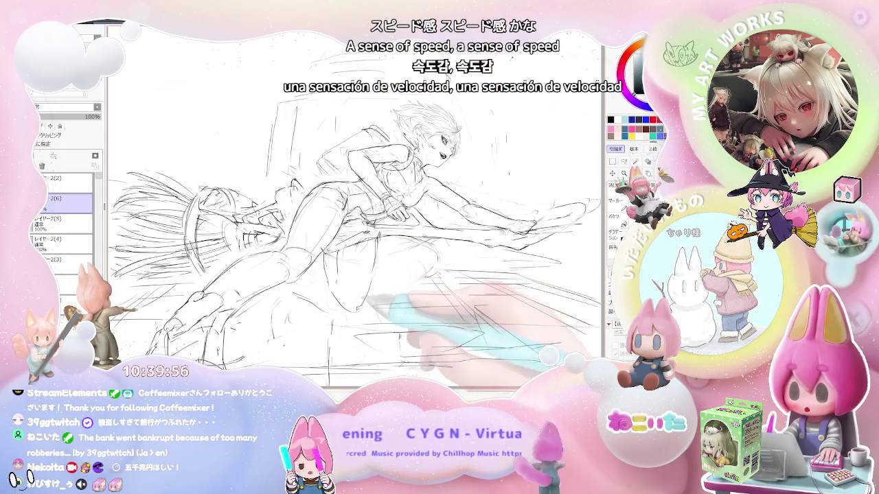
key(Delete)
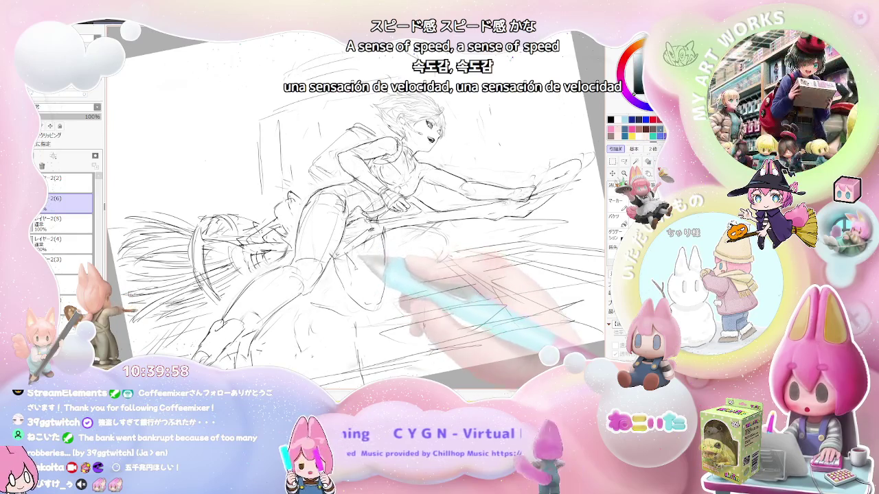
key(Delete)
key(Delete)
key(Delete)
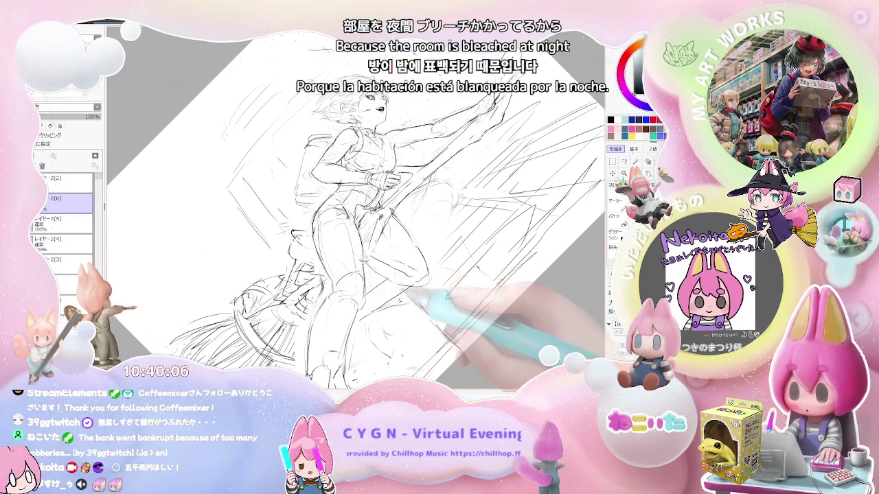
key(End)
key(End)
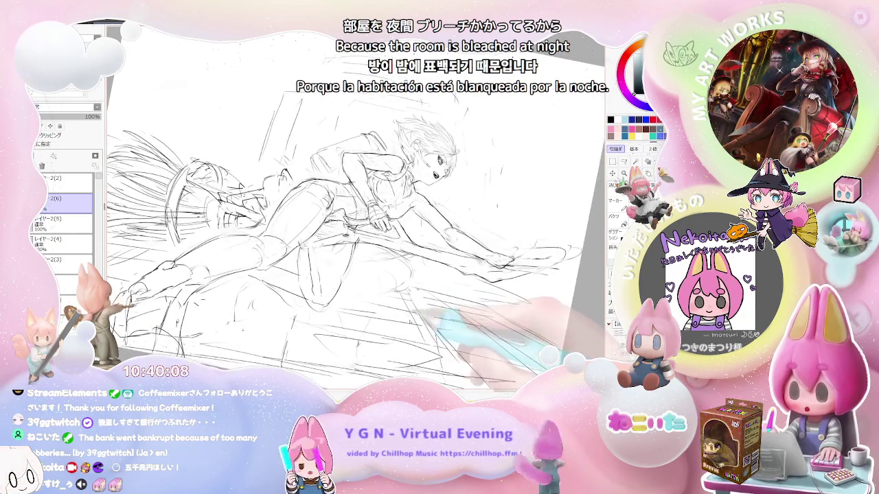
Mirror and rotate the view again, then zoom out to see the whole sketch
key(Insert)
key(End)
key(End)
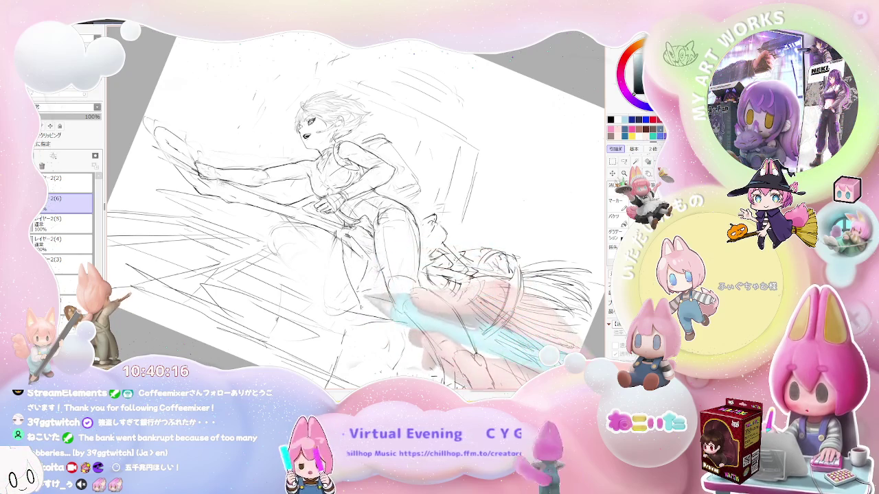
key(Delete)
key(Delete)
key(Delete)
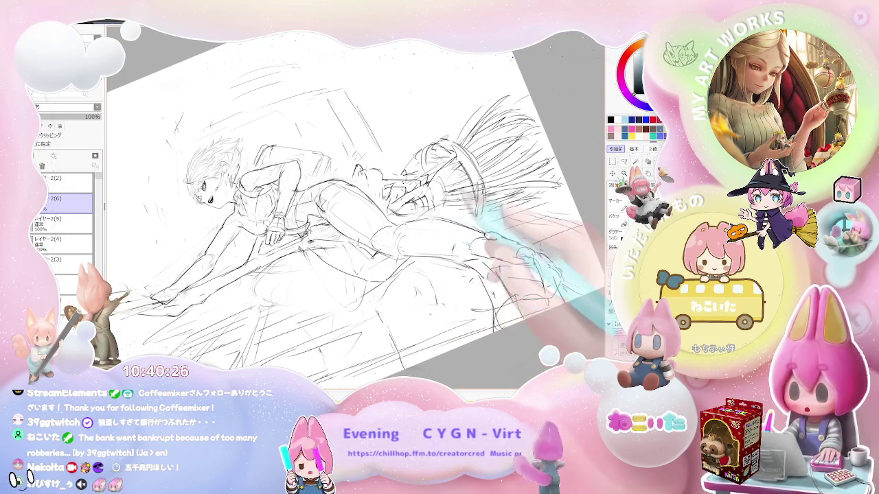
key(Insert)
key(Delete)
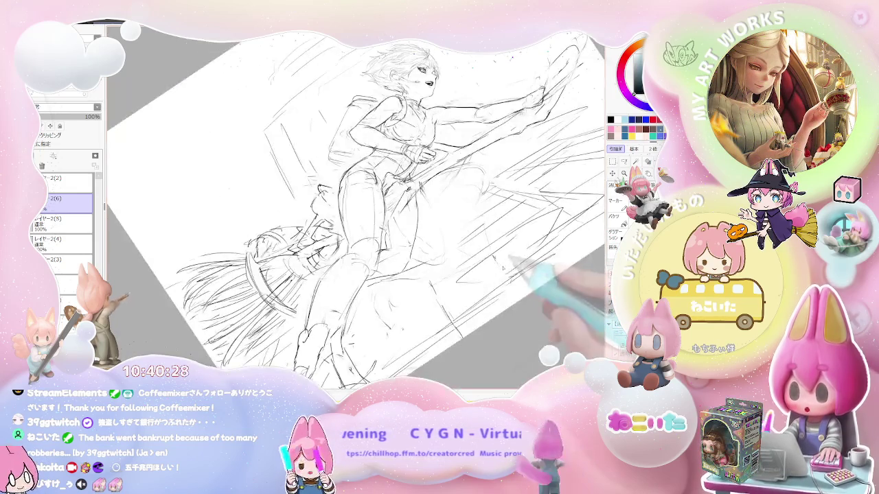
key(End)
key(End)
key(End)
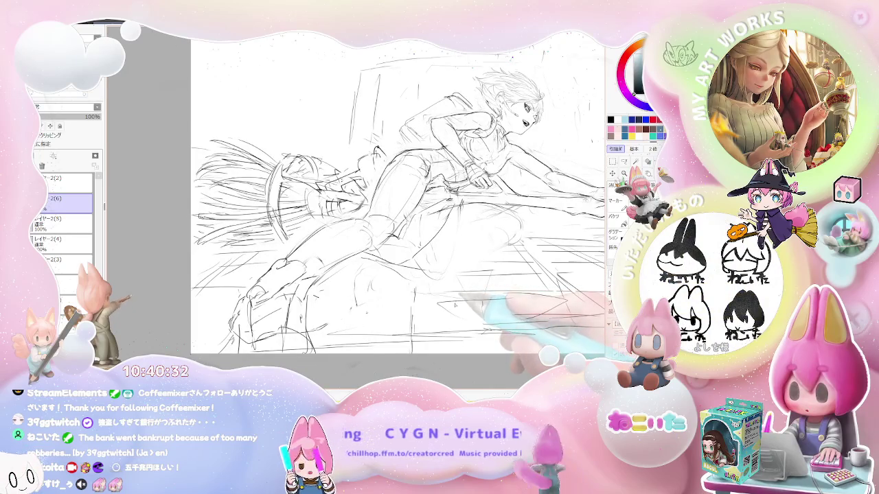
key(Page_Down)
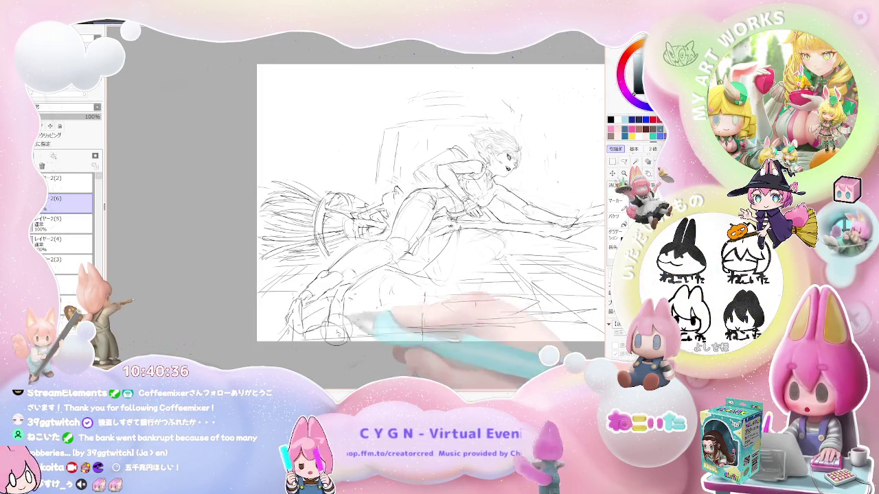
Erase the stray lines around the lower boot and leg, then mirror and re-centre the view
drag(343, 319, 357, 259)
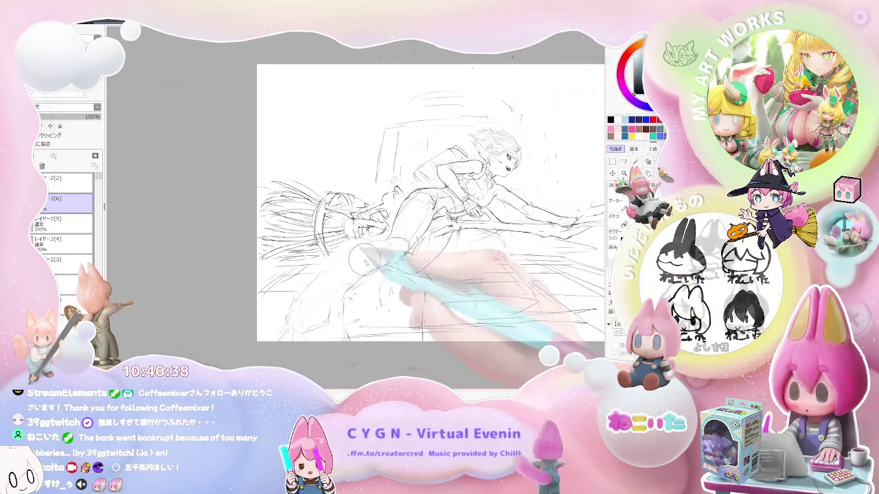
drag(359, 260, 290, 314)
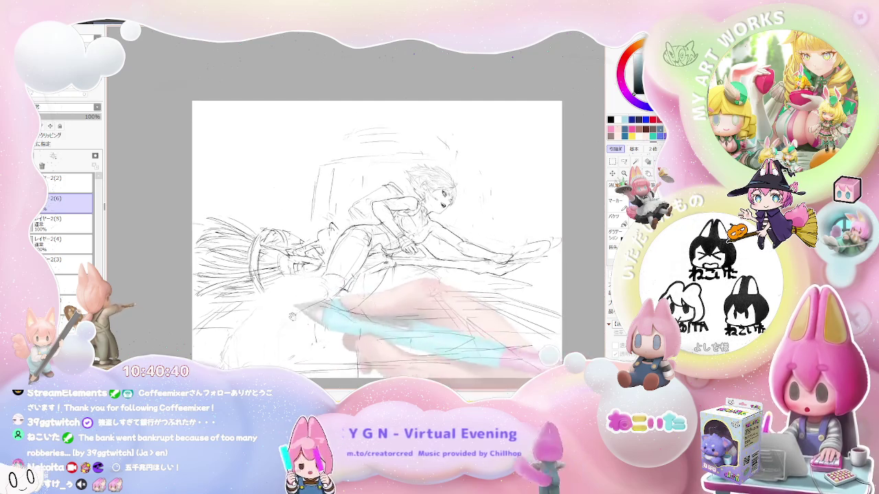
key(Delete)
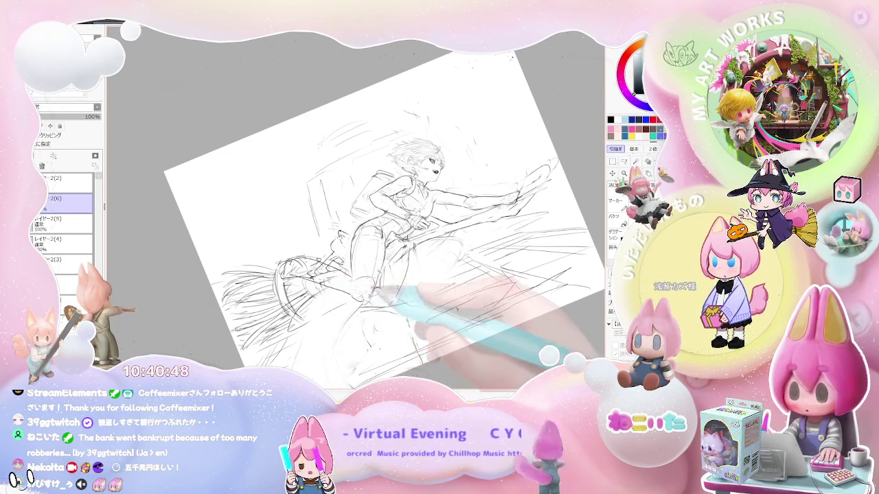
key(h)
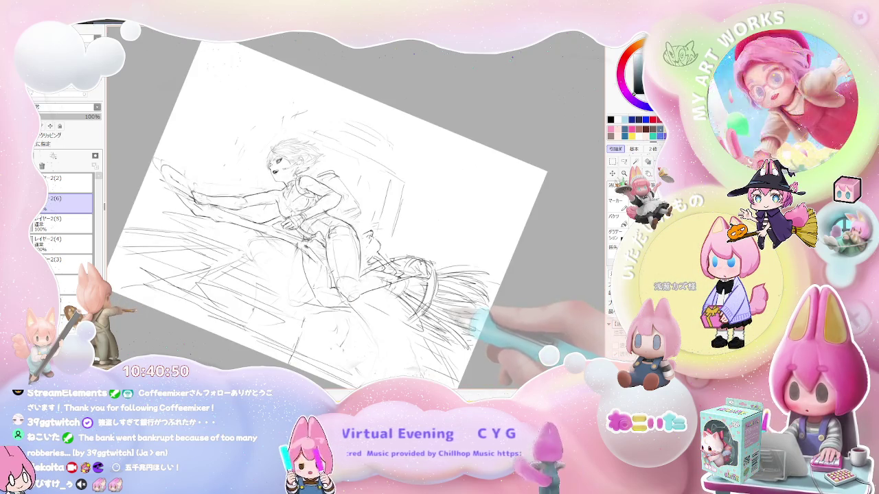
key(End)
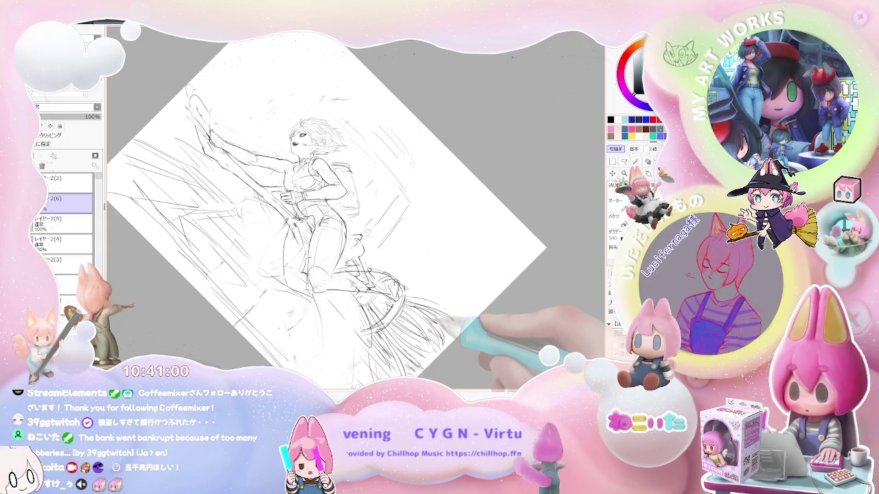
key(Home)
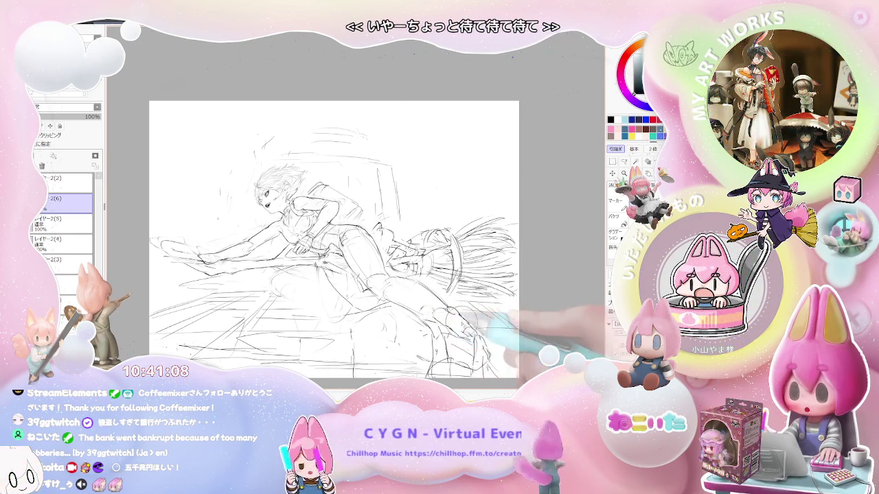
Mirror and rotate the view through several angles while drawing a winged shape above the rider's head
key(h)
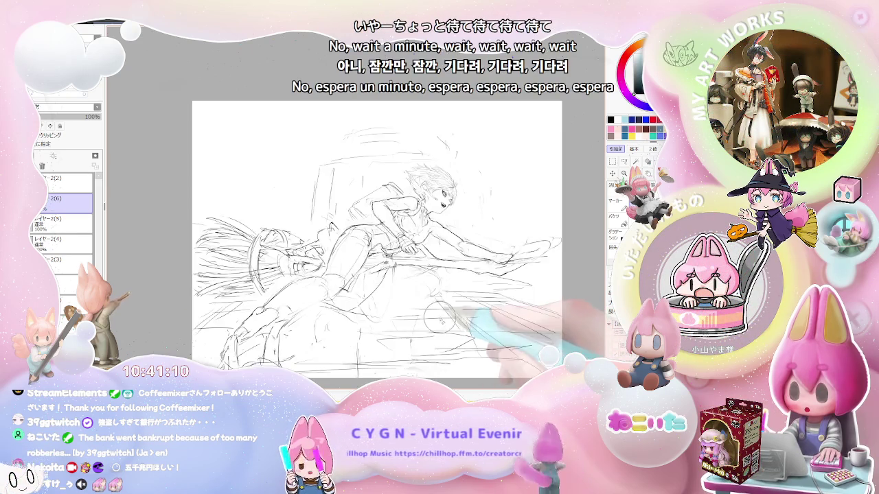
key(Delete)
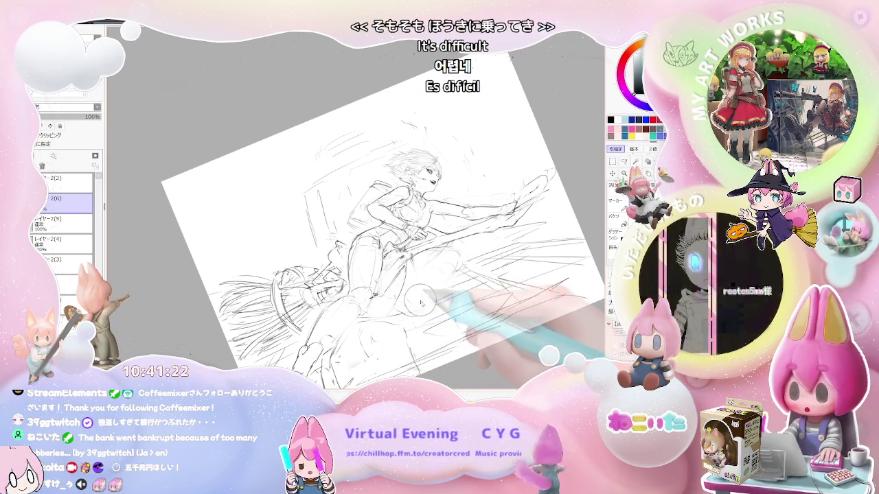
key(Home)
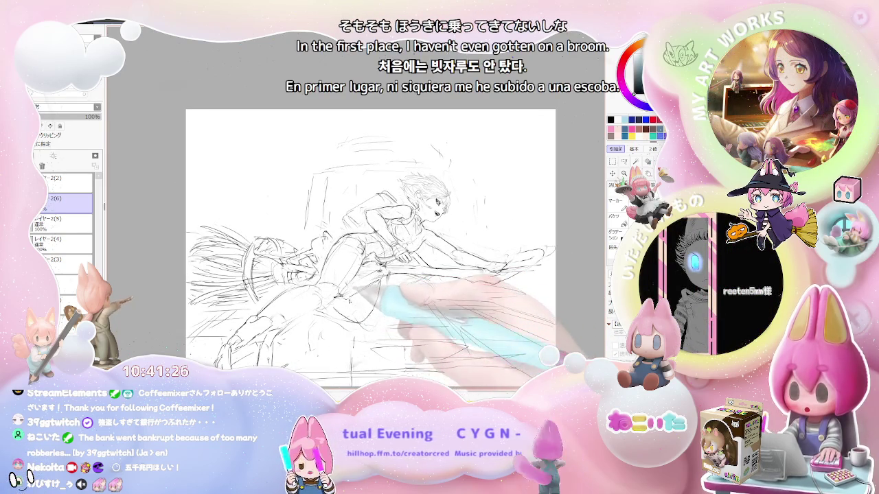
key(Delete)
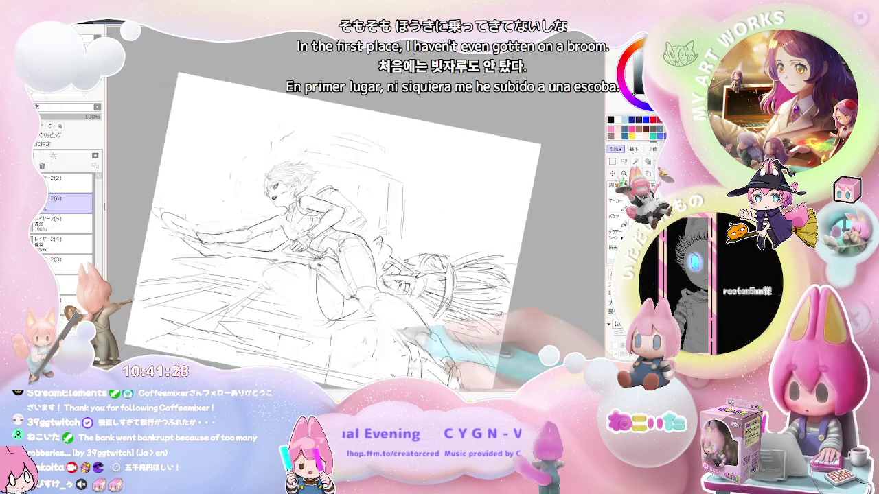
key(Delete)
key(Delete)
key(Delete)
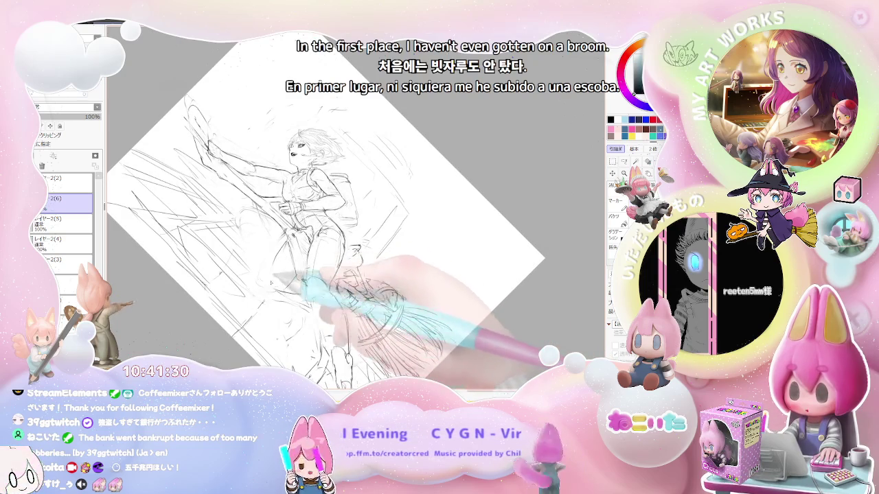
key(Insert)
key(Insert)
key(Insert)
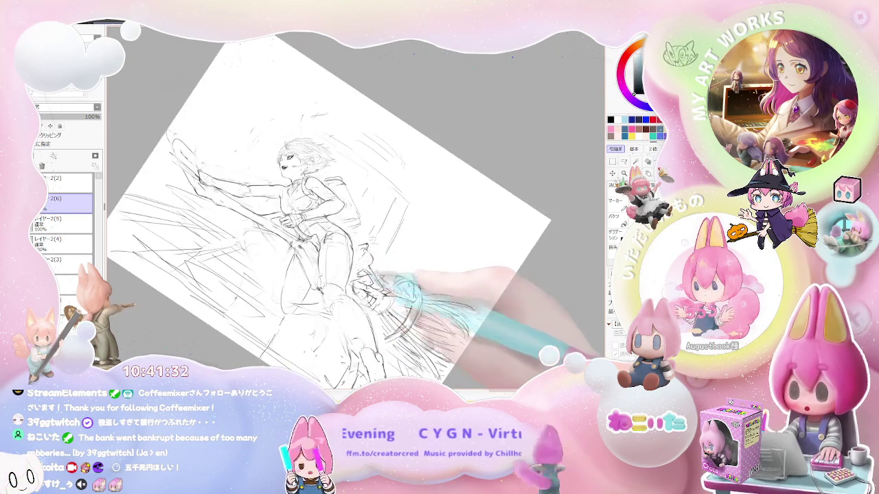
key(Insert)
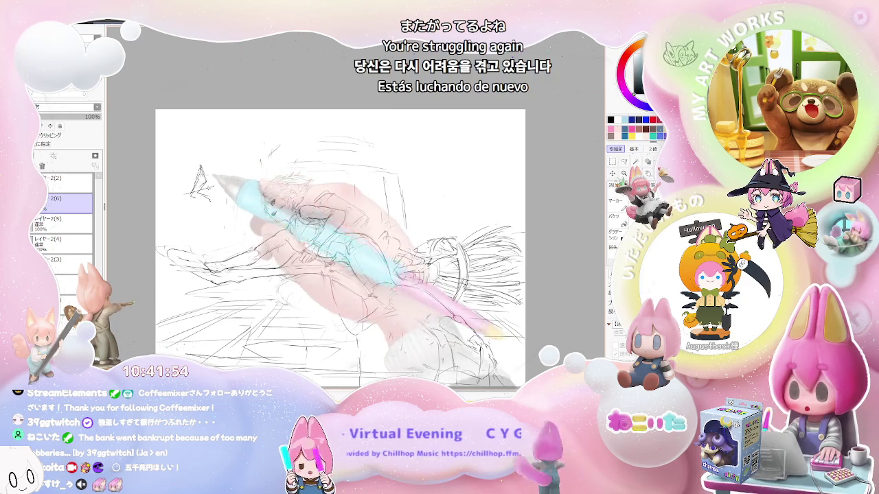
Draw a small arrow-like flying shape beside the first one, panning the view before and after
mouse_move(329, 240)
mouse_down()
mouse_move(316, 257)
mouse_move(323, 289)
mouse_up()
drag(223, 203, 198, 202)
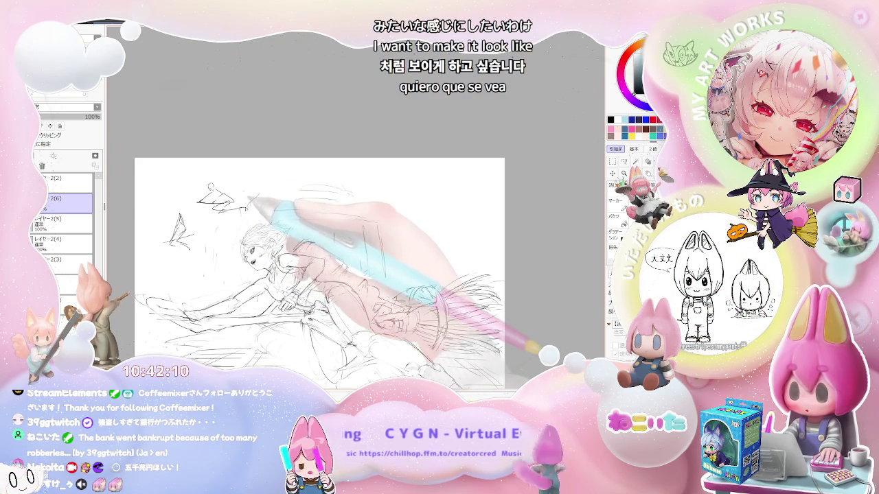
drag(322, 274, 287, 231)
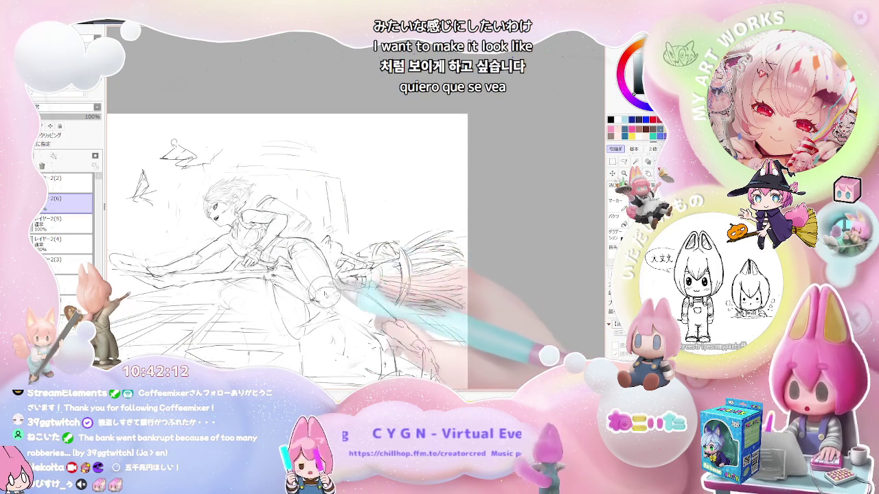
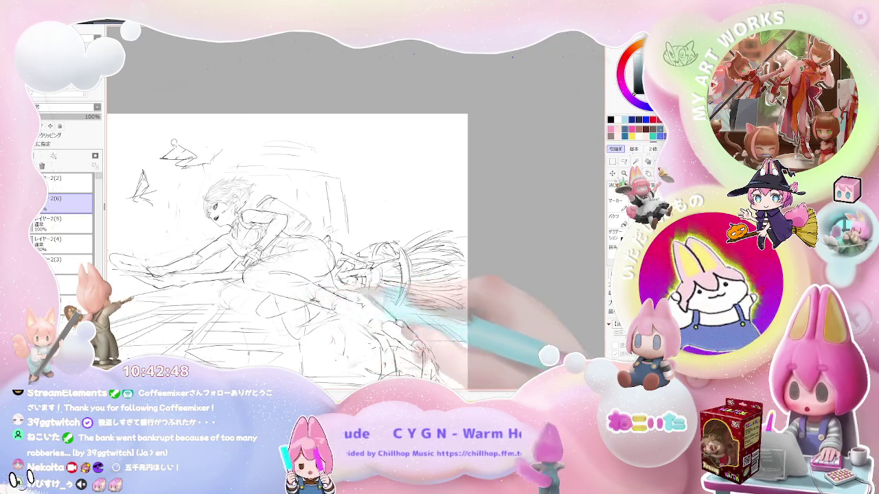
Mirror, tilt and zoom the view while redrawing the girl's legs in pencil
key(h)
key(Delete)
key(Delete)
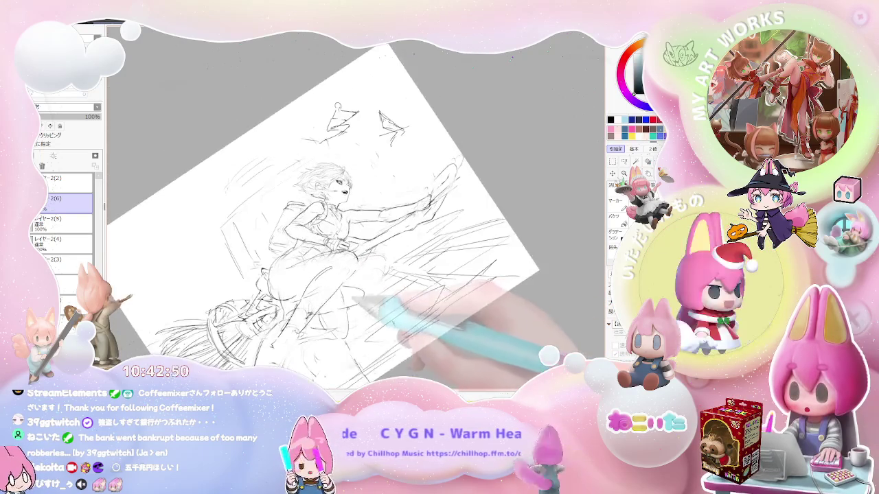
key(Page_Up)
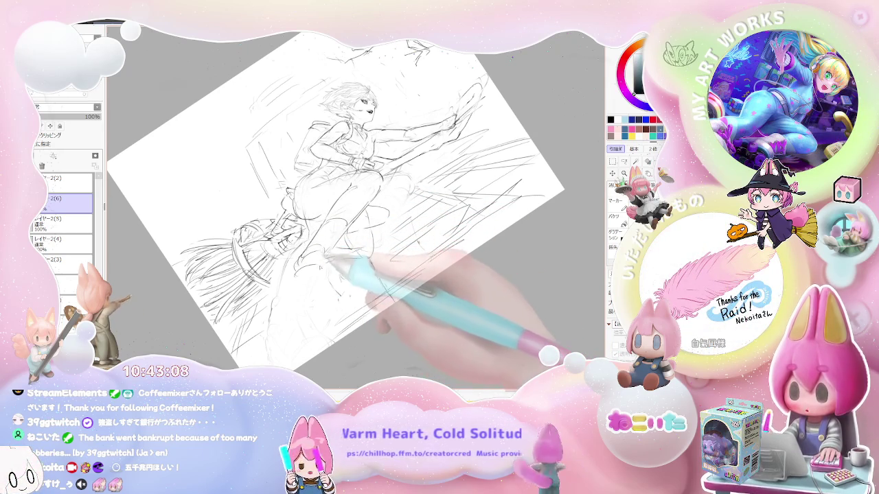
key(ctrl+minus)
key(Home)
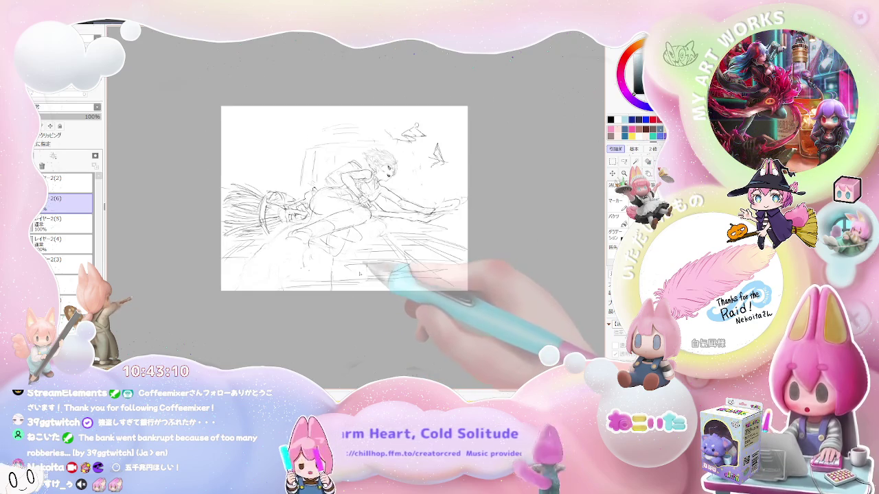
Re-tilt and mirror the view while sketching rough bristle lines behind the broom
drag(358, 270, 399, 323)
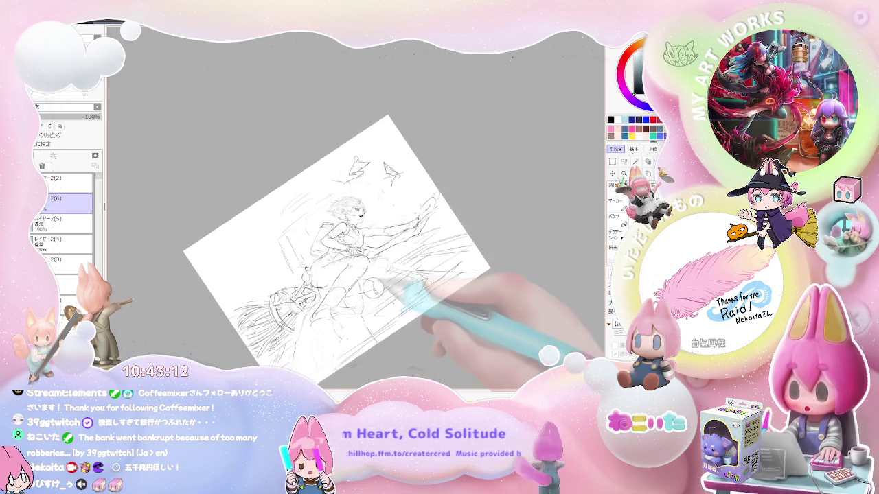
key(ctrl+plus)
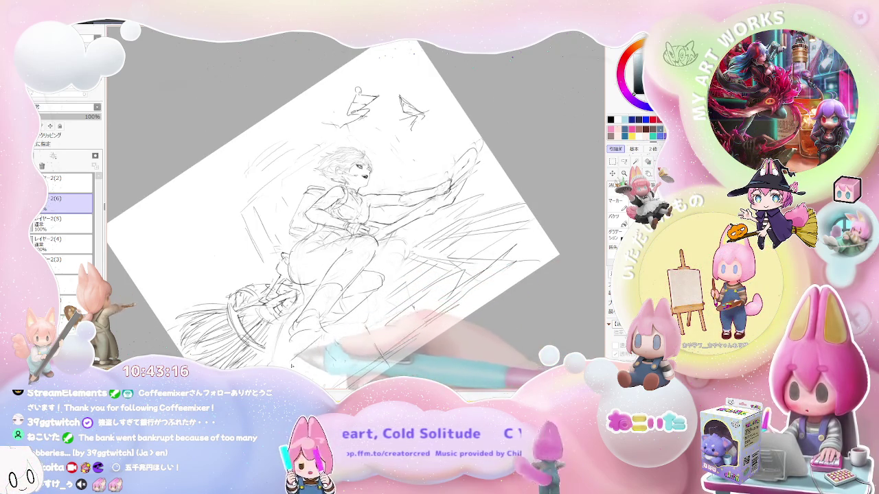
key(Home)
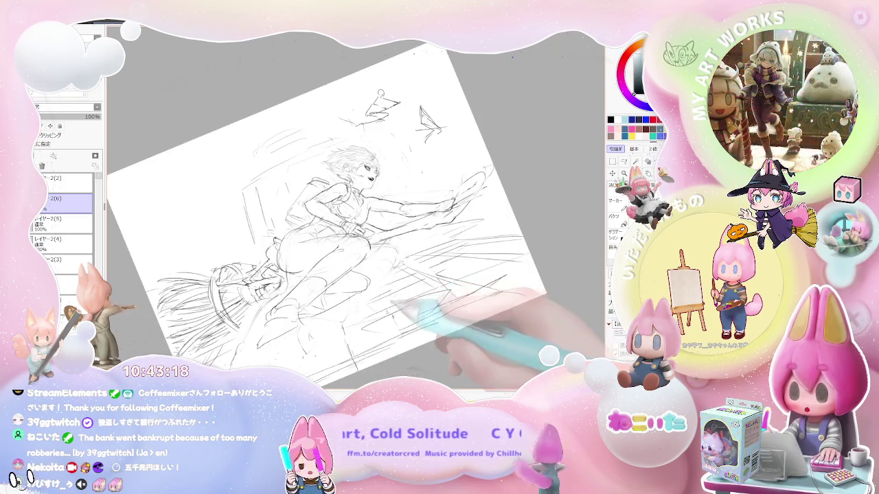
key(h)
key(End)
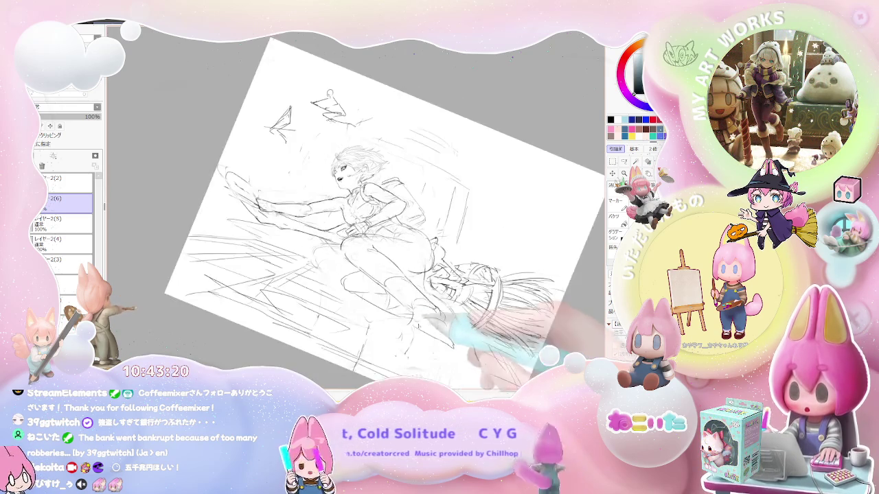
key(ctrl+plus)
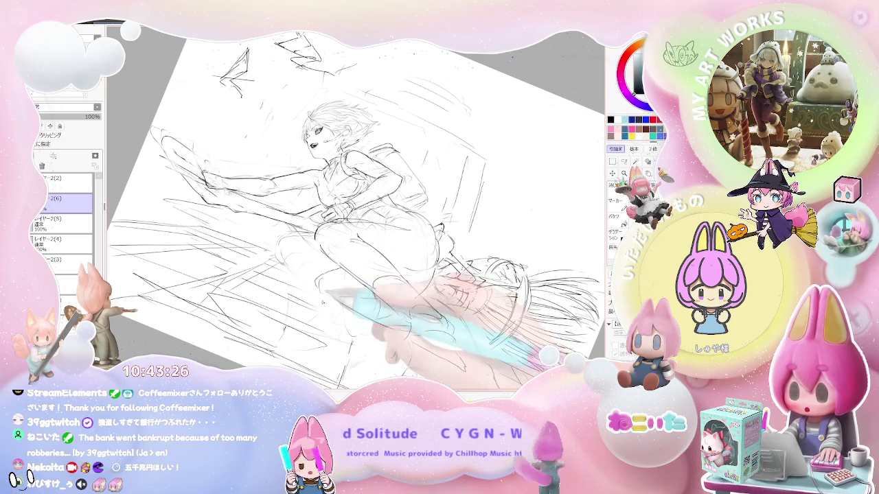
key(Delete)
key(Delete)
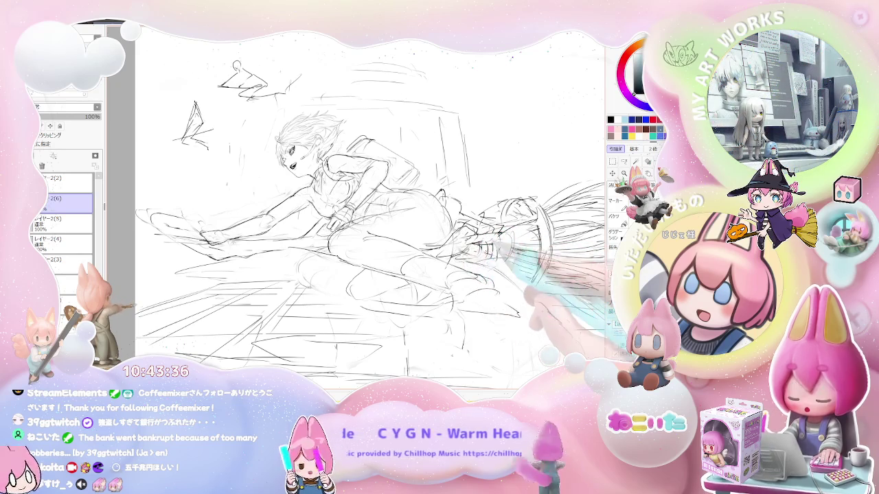
Draw over the broom, legs and nearby speed lines in a zoomed-out, mirrored, tilted view
scroll(604, 321, down, 1)
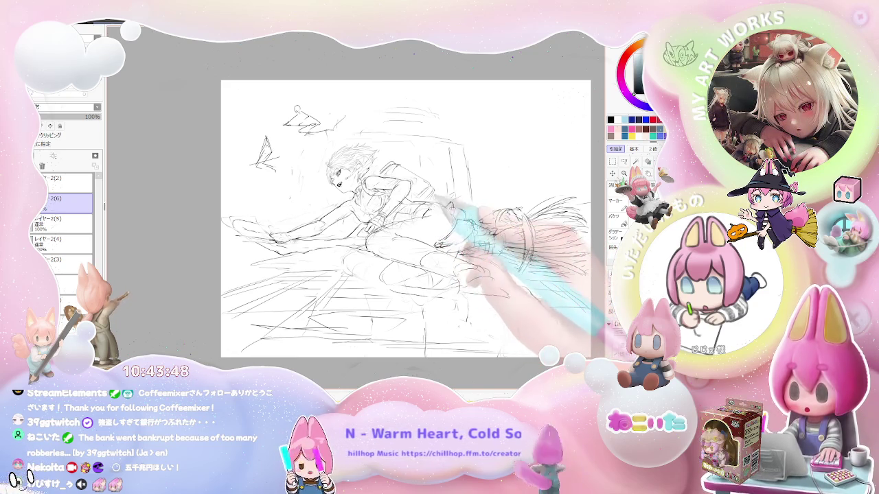
scroll(473, 242, up, 1)
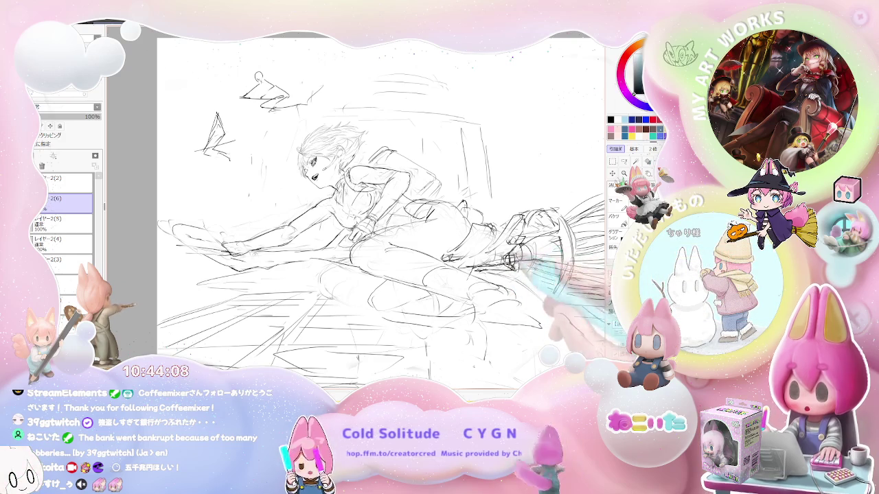
key(ctrl+minus)
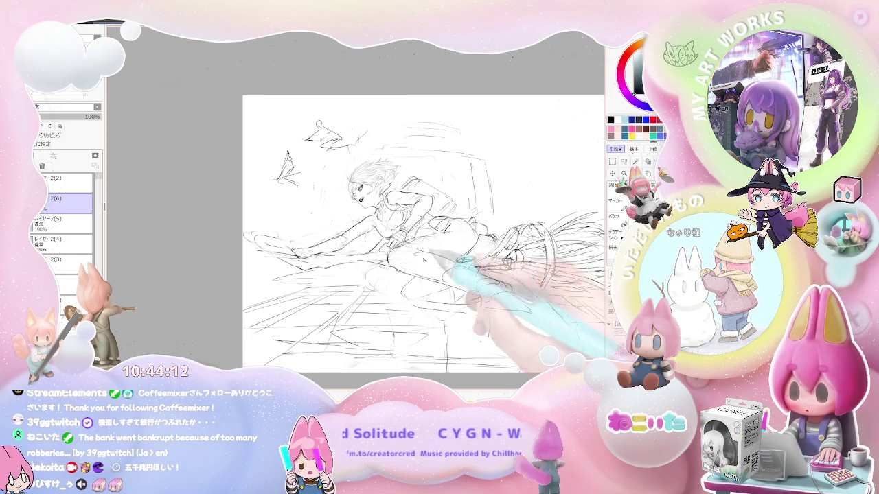
key(h)
key(Delete)
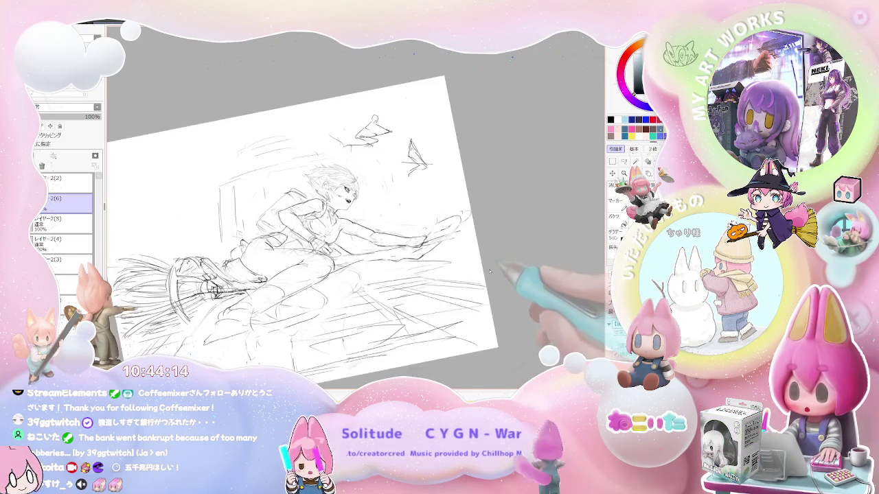
key(Delete)
key(Delete)
key(Delete)
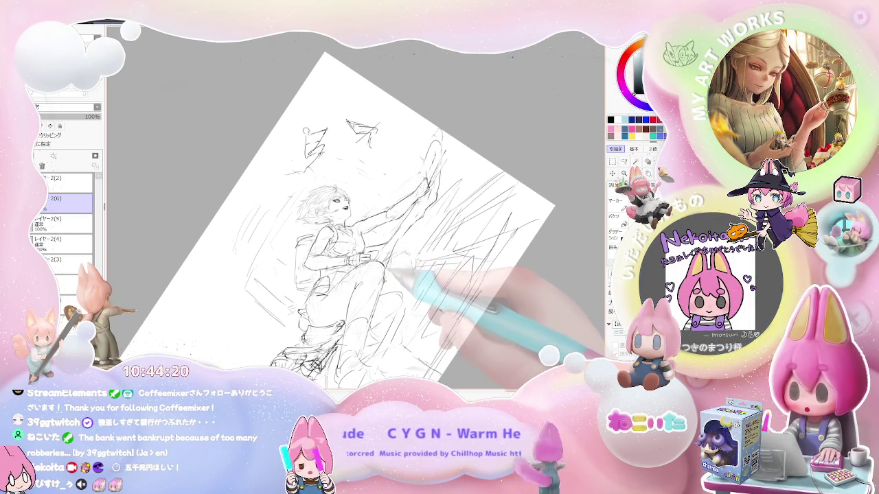
key(End)
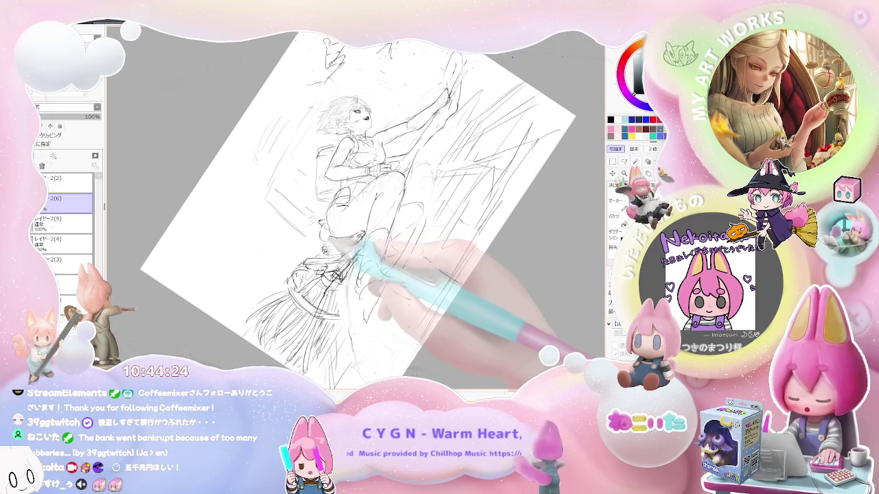
Redraw the outstretched arm, legs, broom and speed lines at various tilts, ending upright
key(ctrl+plus)
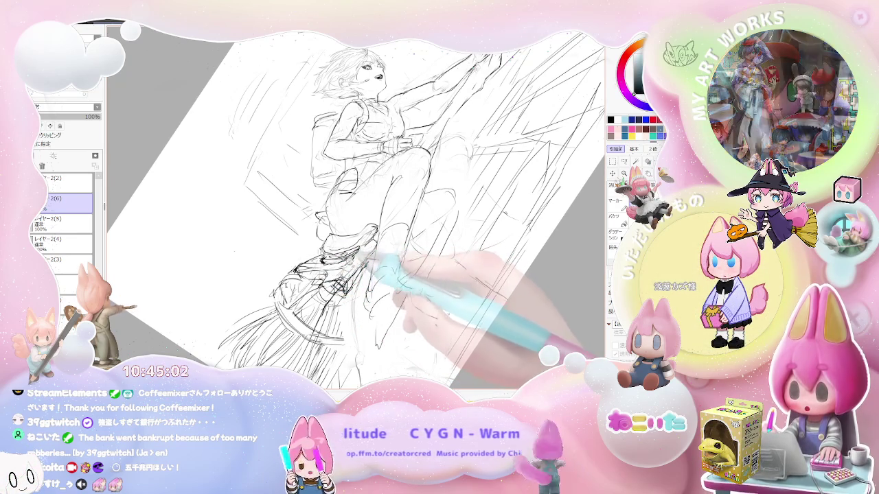
key(End)
key(End)
key(End)
key(End)
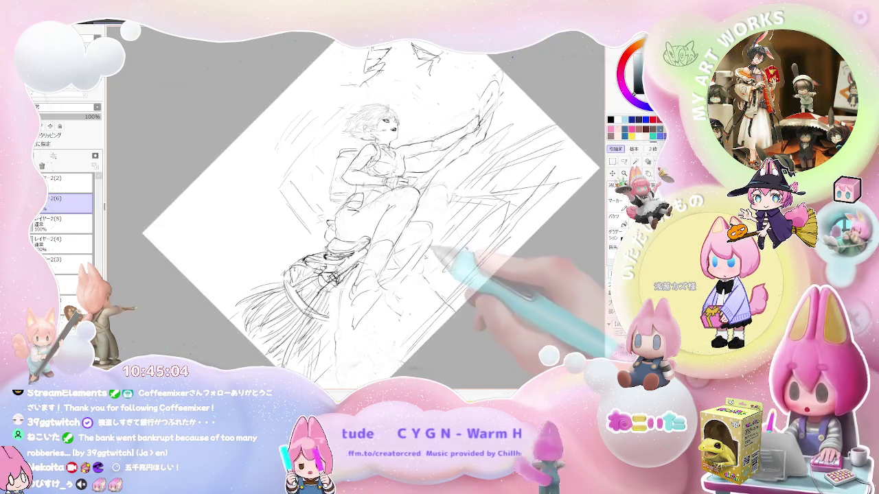
key(End)
key(End)
key(End)
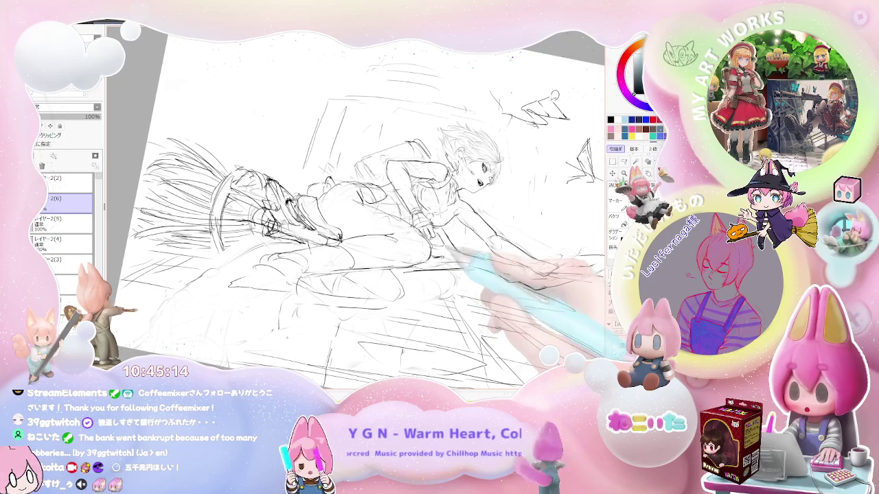
key(ctrl+minus)
key(Delete)
key(Delete)
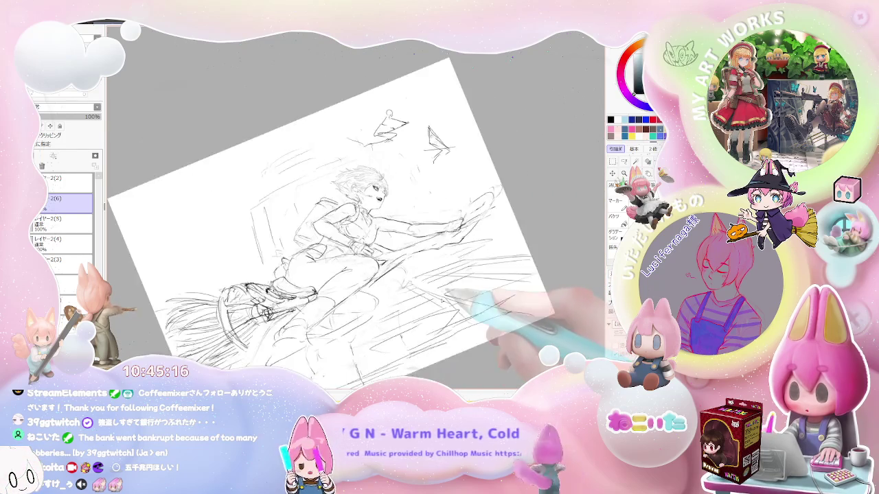
key(ctrl+plus)
key(End)
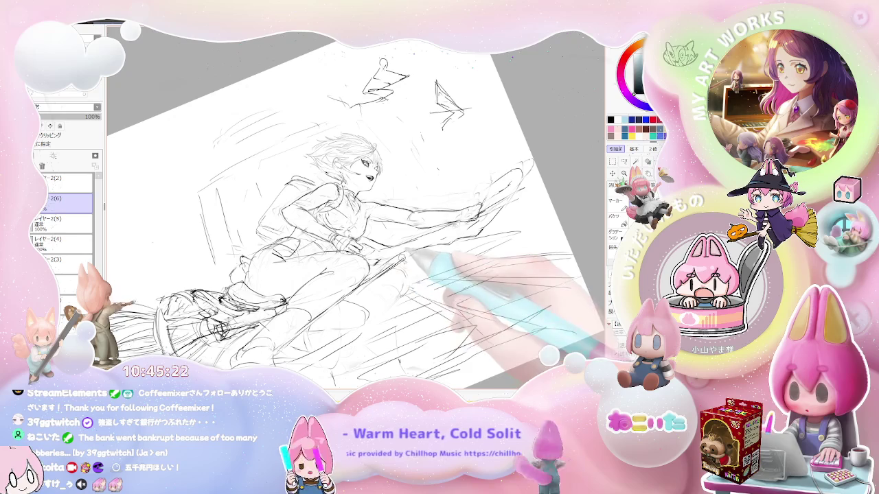
key(ctrl+minus)
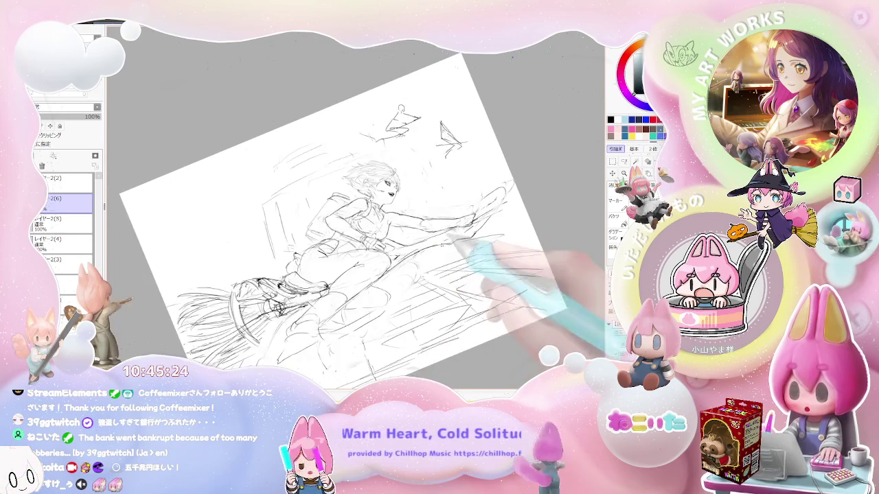
key(End)
key(Home)
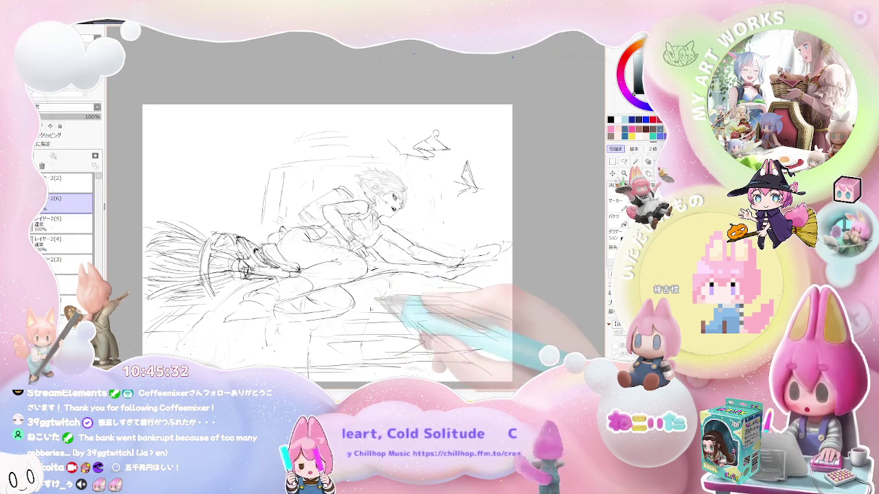
Firm up the flying girl's body lines in a shifted, mirrored and tilted view
key(Delete)
key(Delete)
key(Delete)
scroll(350, 206, down, 3)
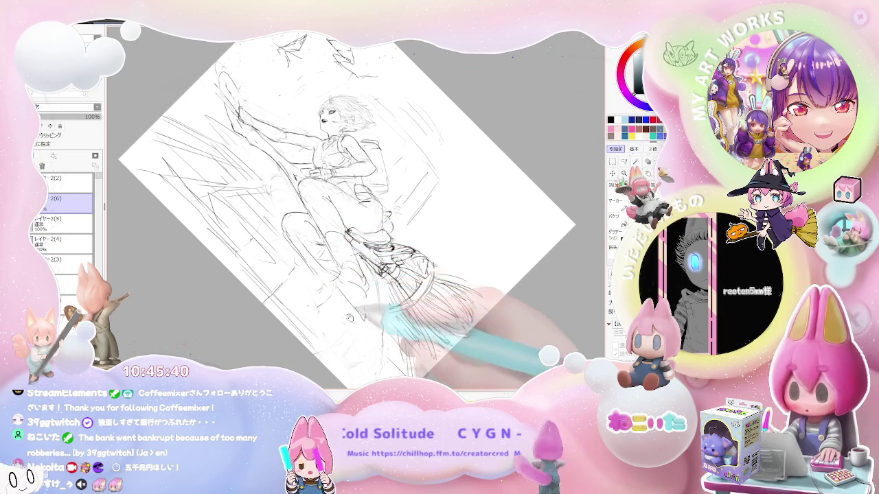
drag(348, 317, 308, 268)
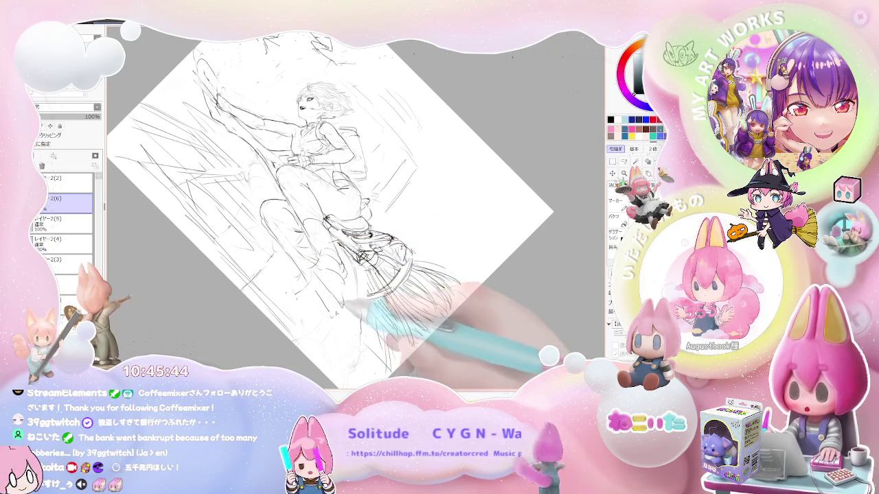
key(Delete)
key(Delete)
key(Delete)
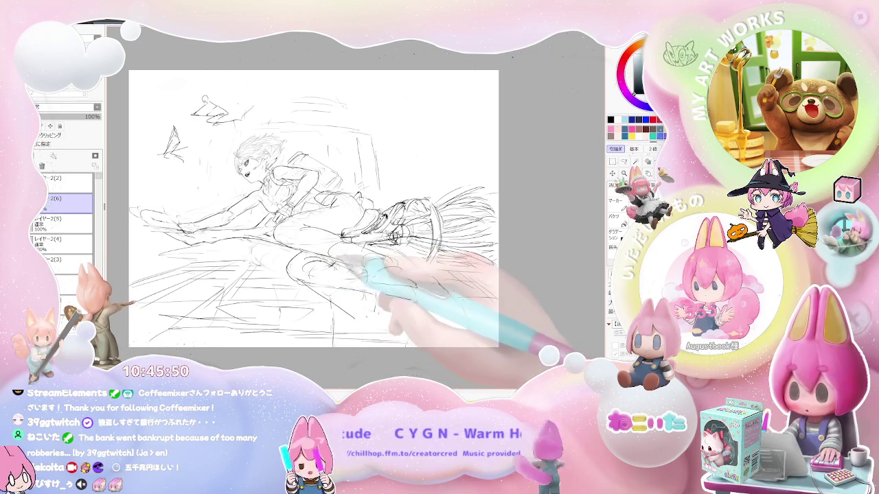
key(h)
key(Delete)
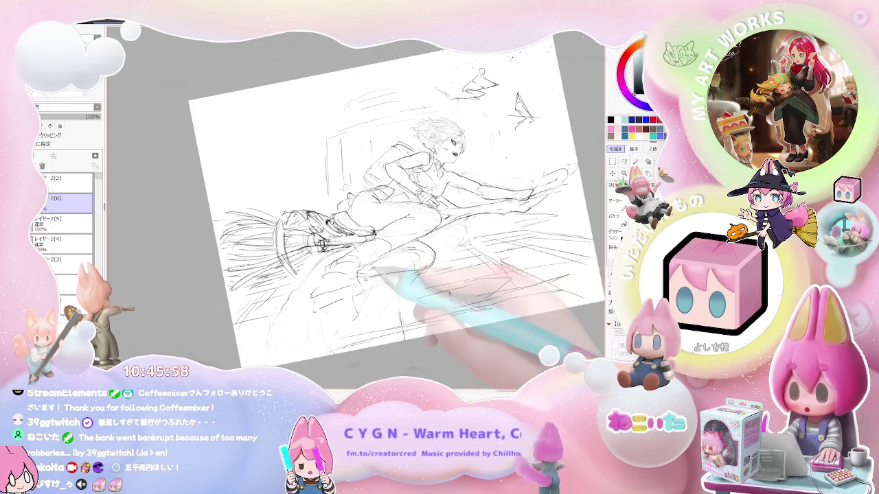
key(End)
key(End)
key(End)
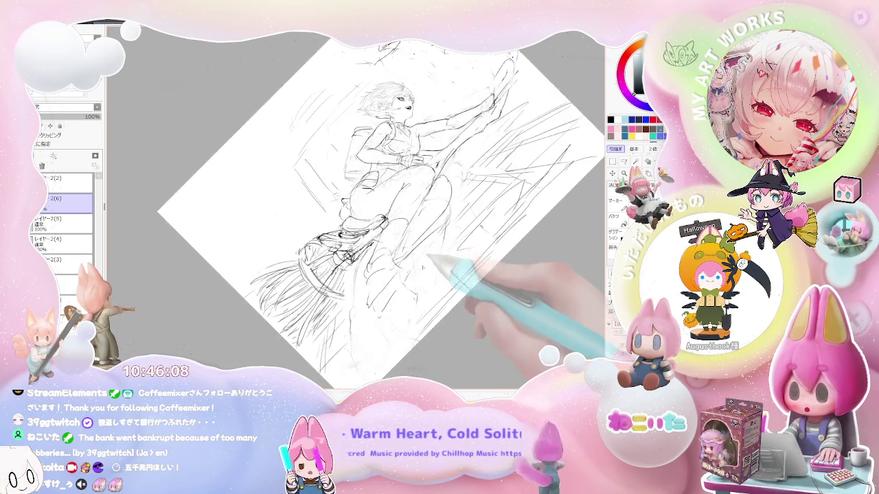
Refine the broom bristles and add small birds overhead, ending nearly upright and zoomed in
drag(386, 278, 416, 294)
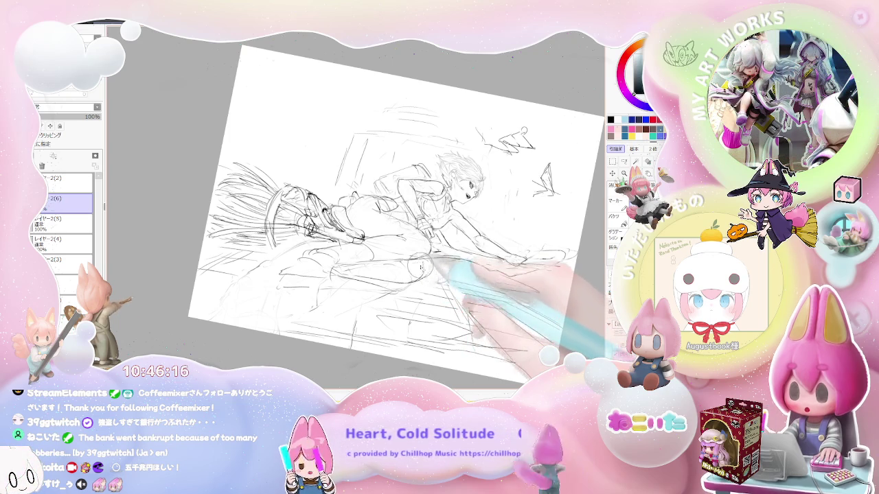
key(Delete)
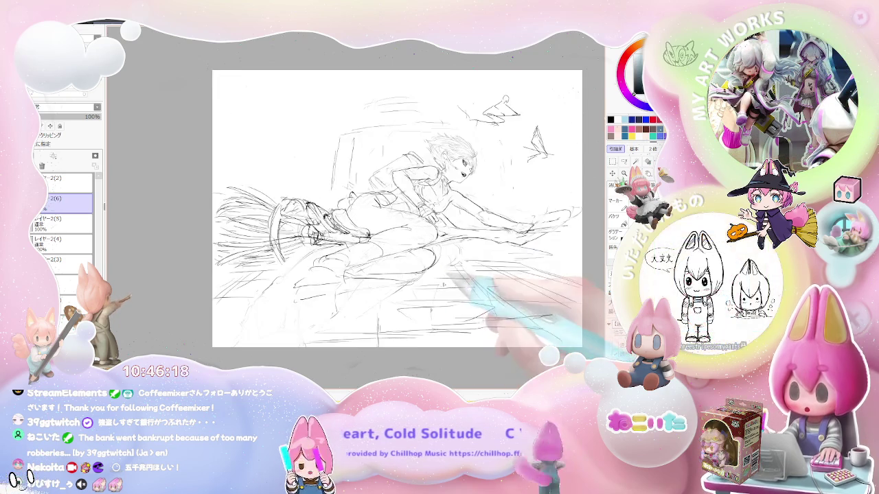
key(Delete)
key(Delete)
key(Delete)
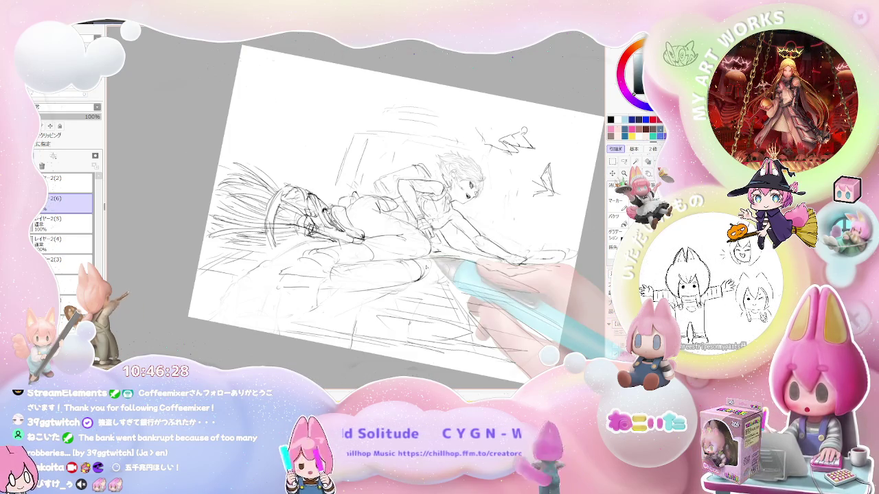
key(h)
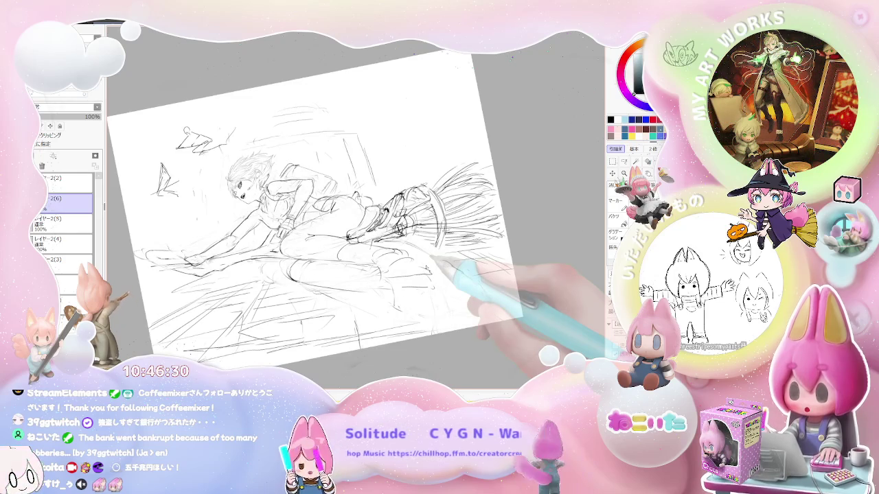
key(End)
key(End)
key(End)
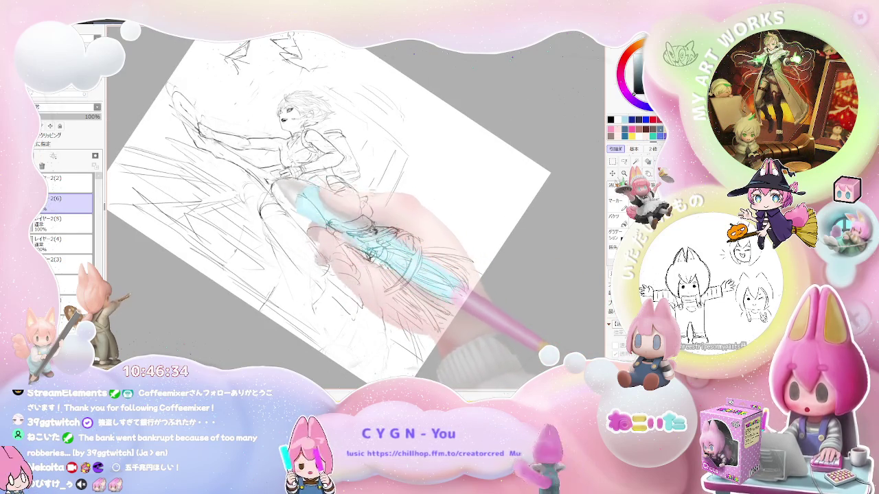
key(End)
key(End)
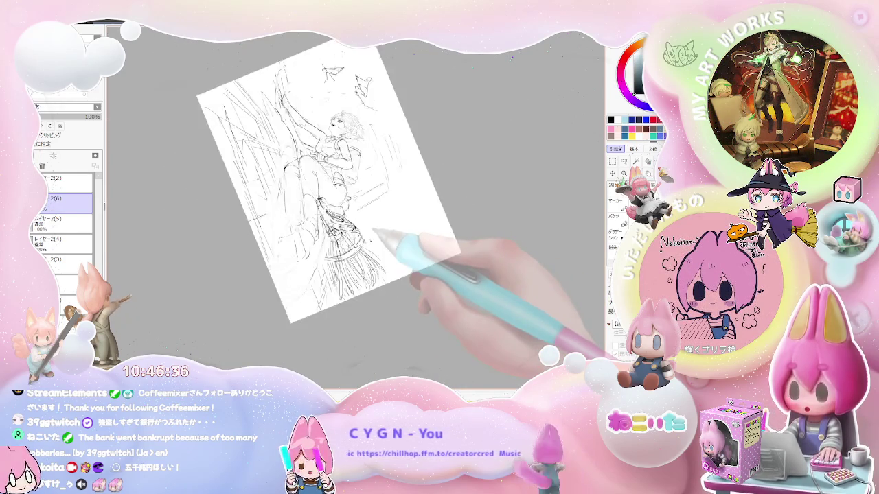
key(End)
key(ctrl+plus)
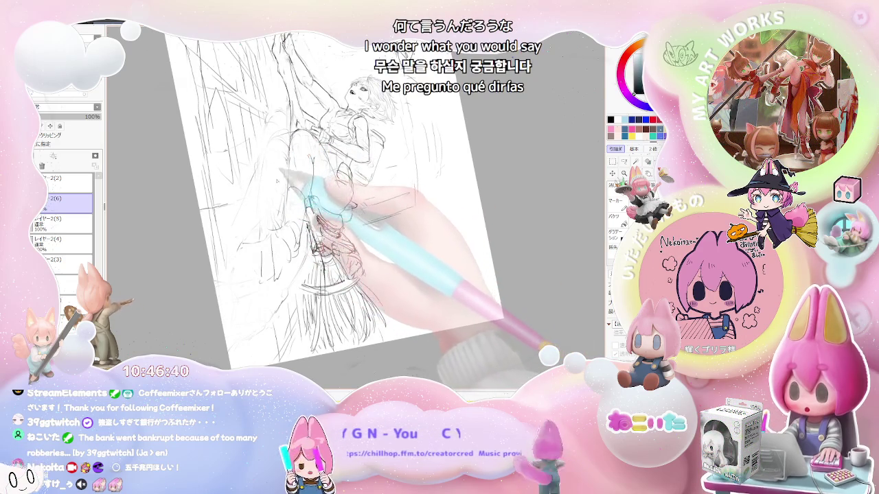
key(Delete)
key(Delete)
key(Delete)
key(Delete)
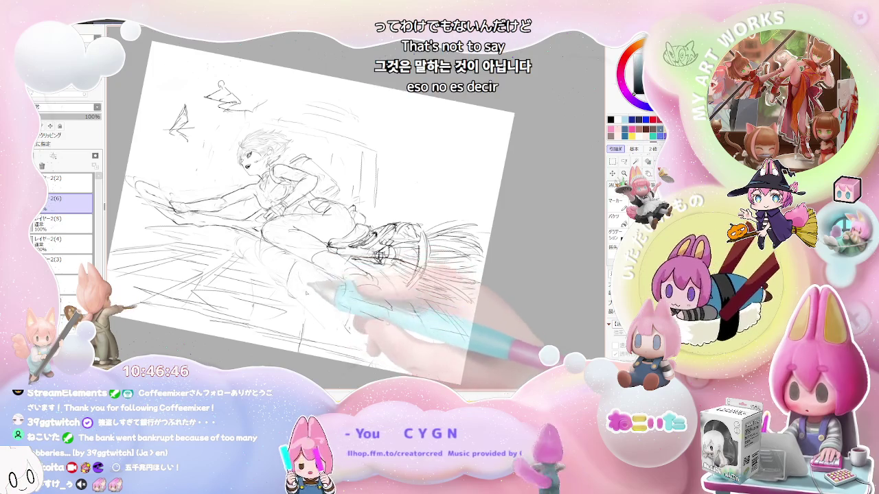
key(h)
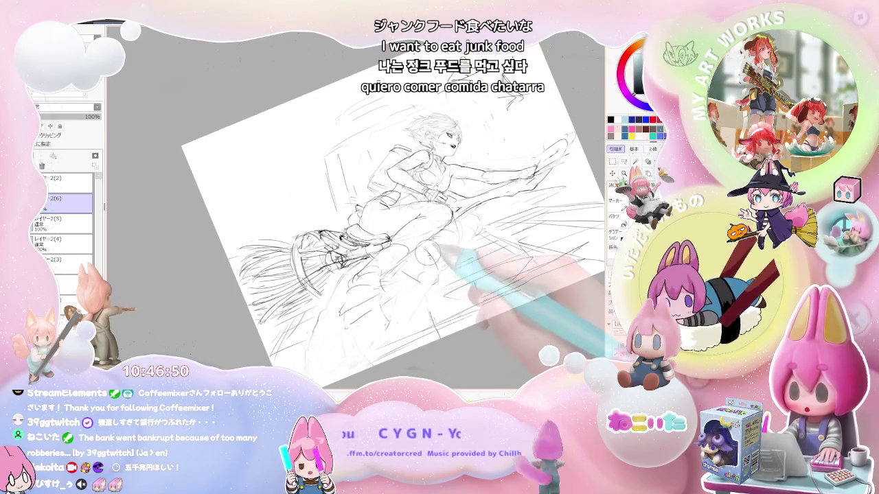
key(Delete)
key(Delete)
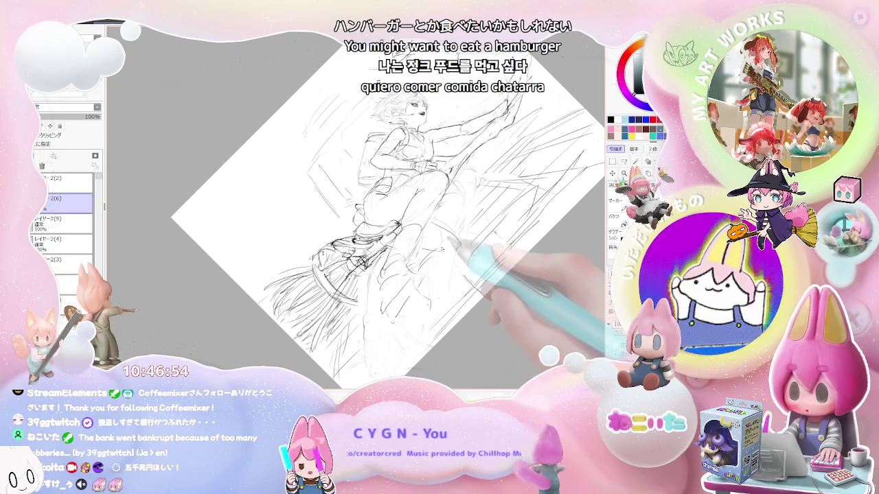
key(minus)
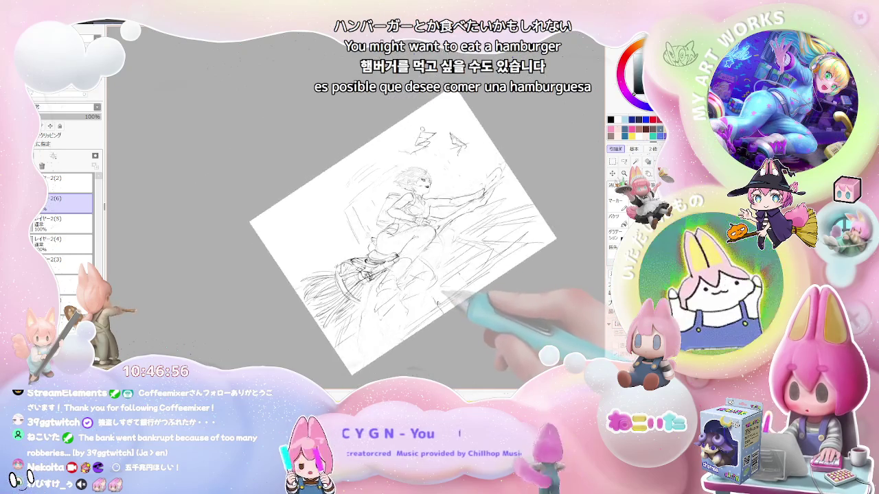
key(Home)
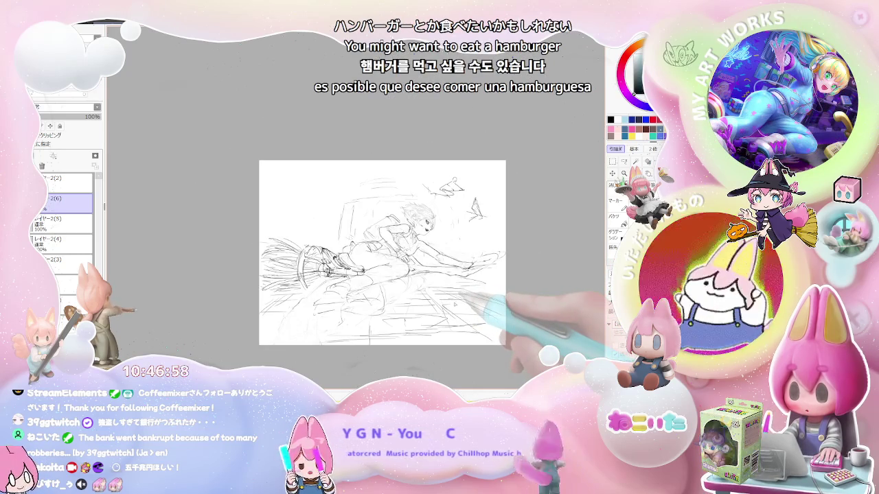
key(Insert)
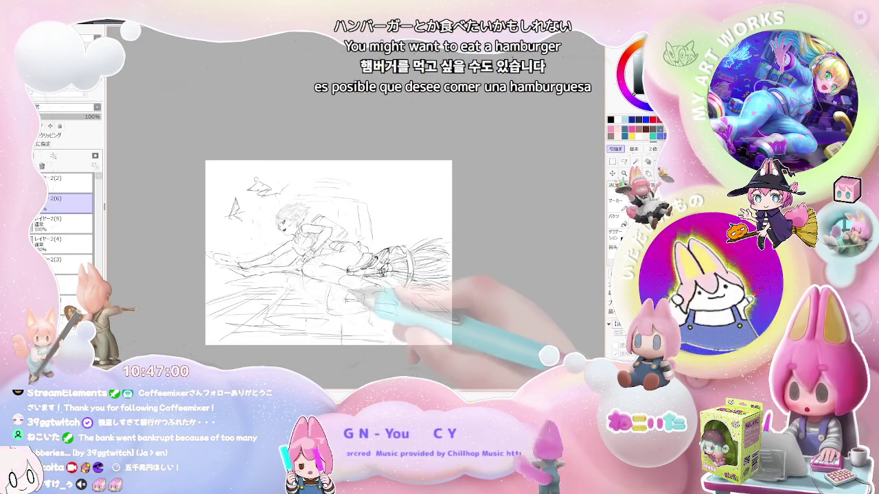
key(ctrl+plus)
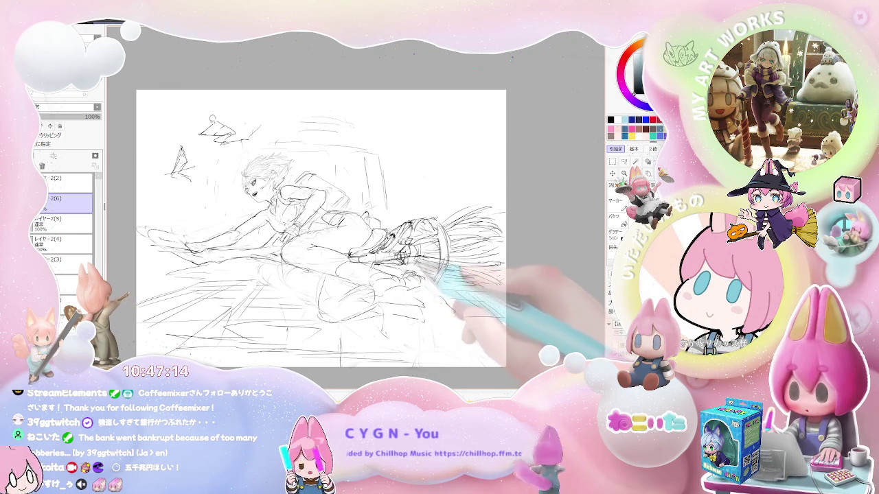
scroll(460, 294, down, 1)
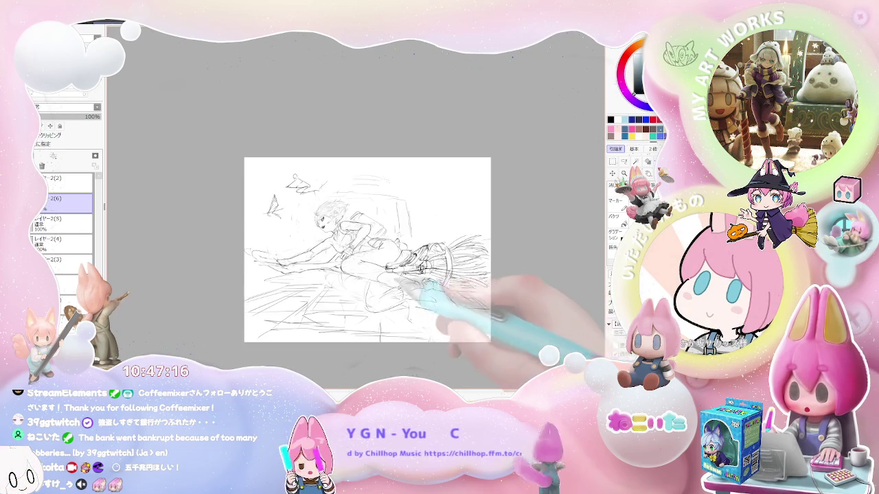
key(End)
key(End)
scroll(412, 302, up, 1)
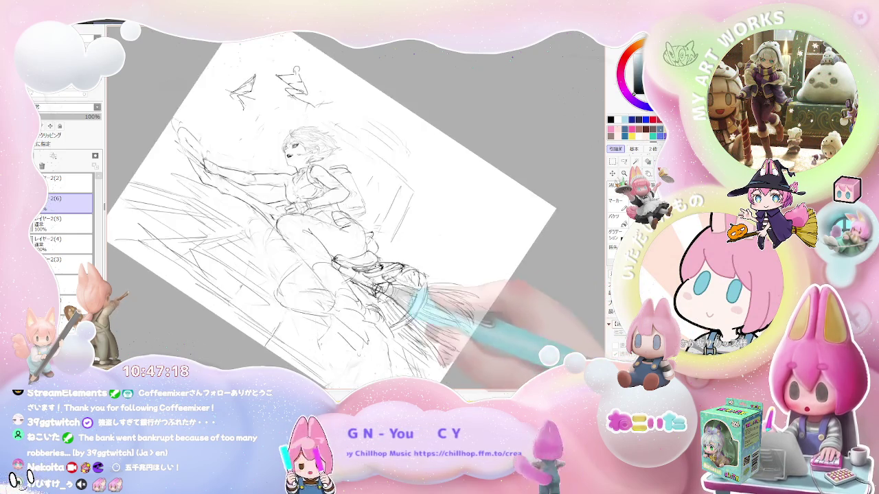
scroll(412, 302, up, 1)
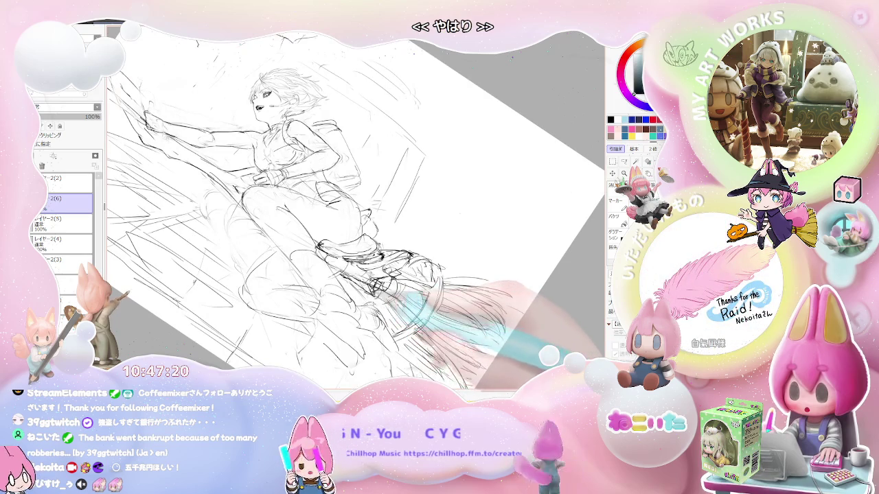
key(Delete)
key(Delete)
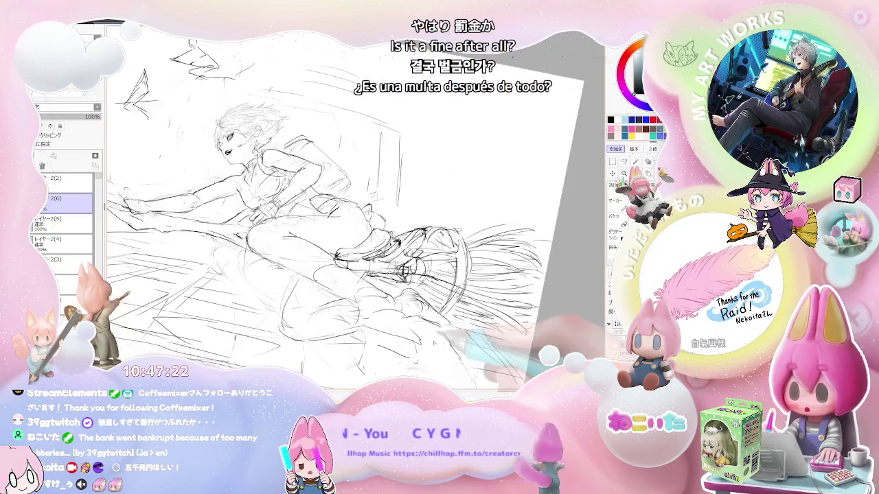
key(Delete)
key(Delete)
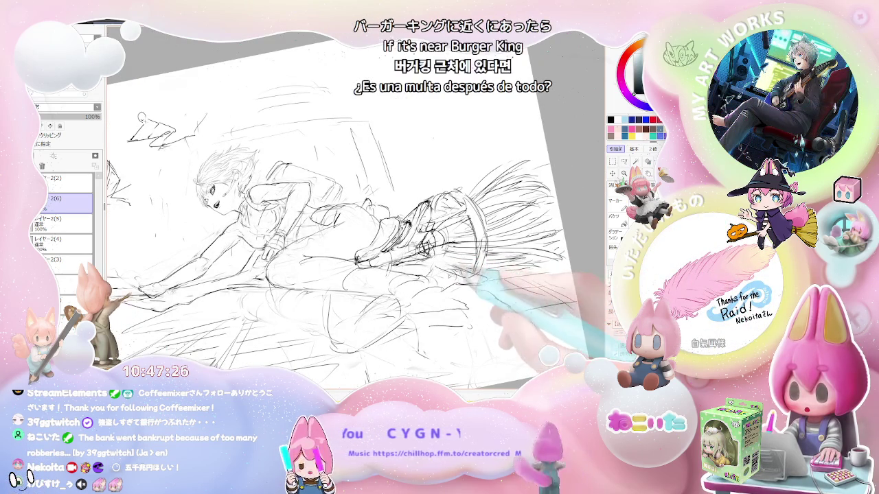
key(Delete)
key(h)
key(Delete)
key(End)
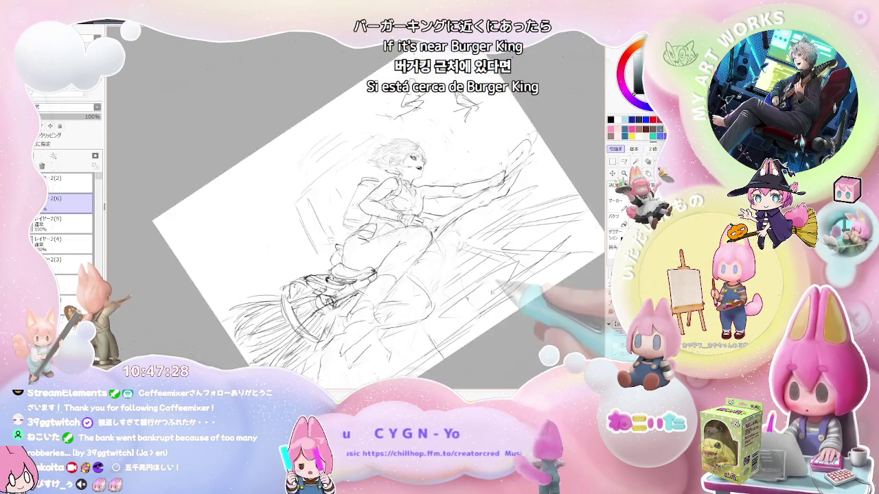
key(End)
key(End)
key(End)
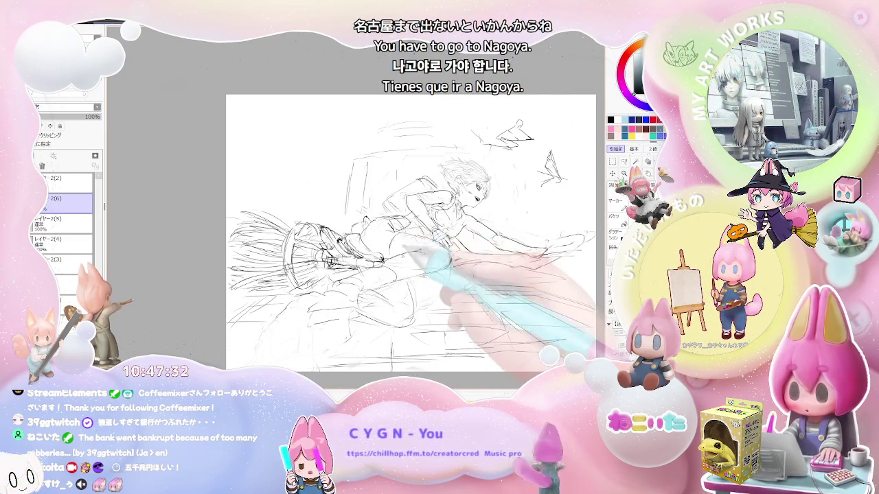
key(Delete)
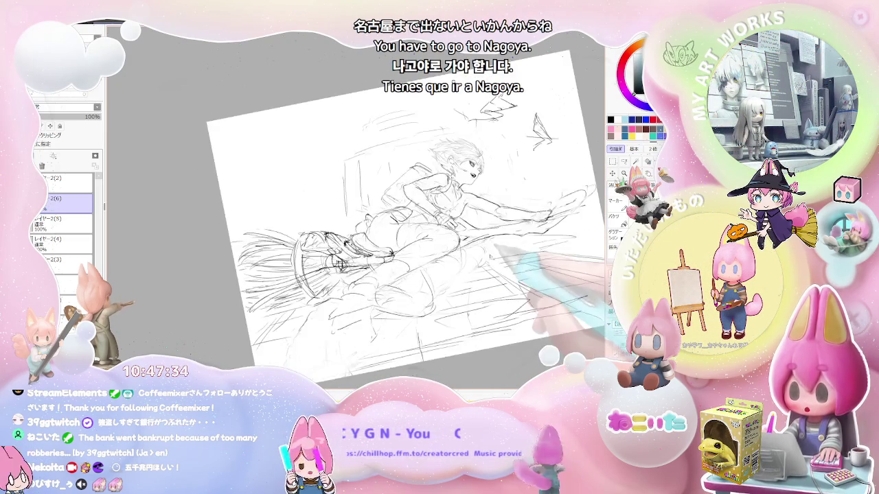
key(Delete)
key(ctrl+plus)
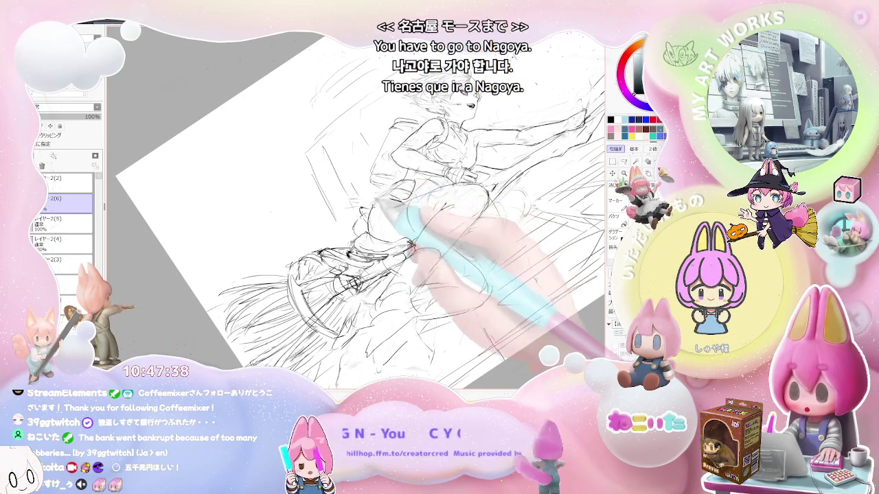
key(End)
key(ctrl+minus)
key(End)
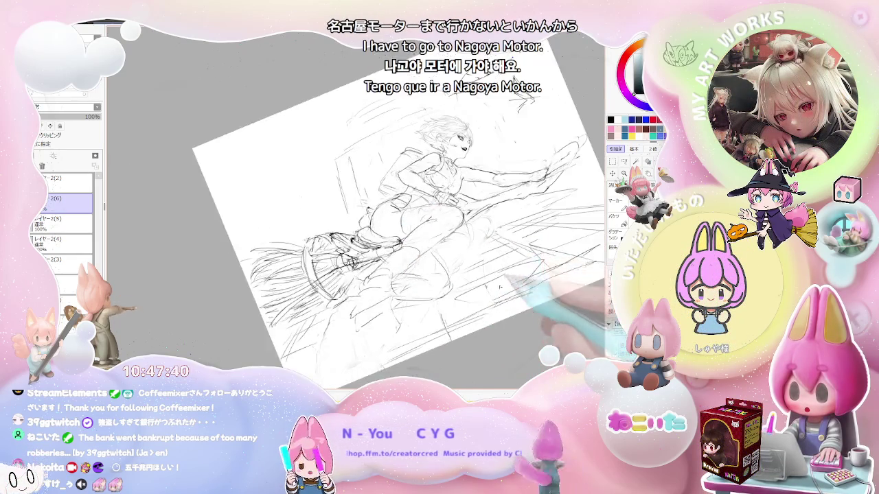
key(End)
key(ctrl+minus)
key(ctrl+minus)
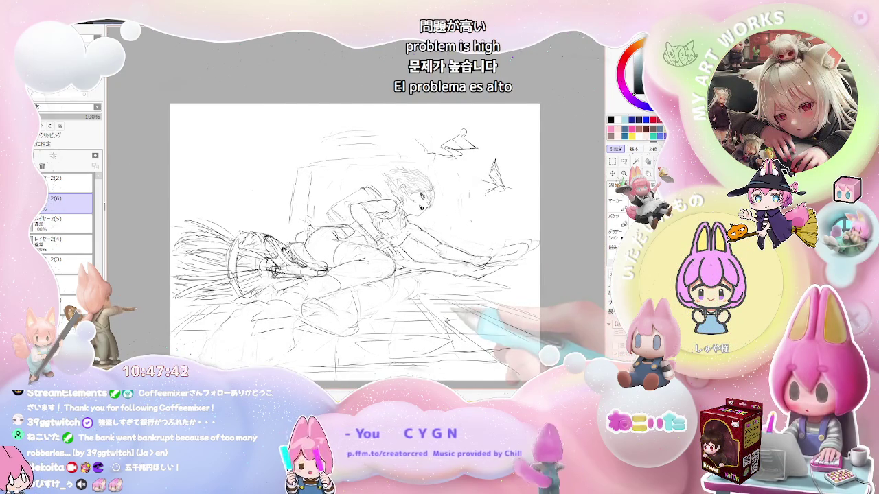
key(Delete)
key(ctrl+plus)
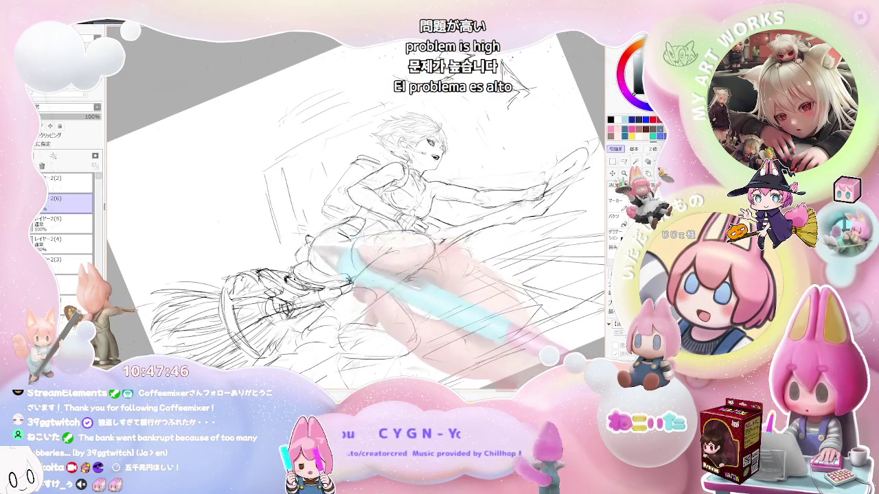
key(ctrl+minus)
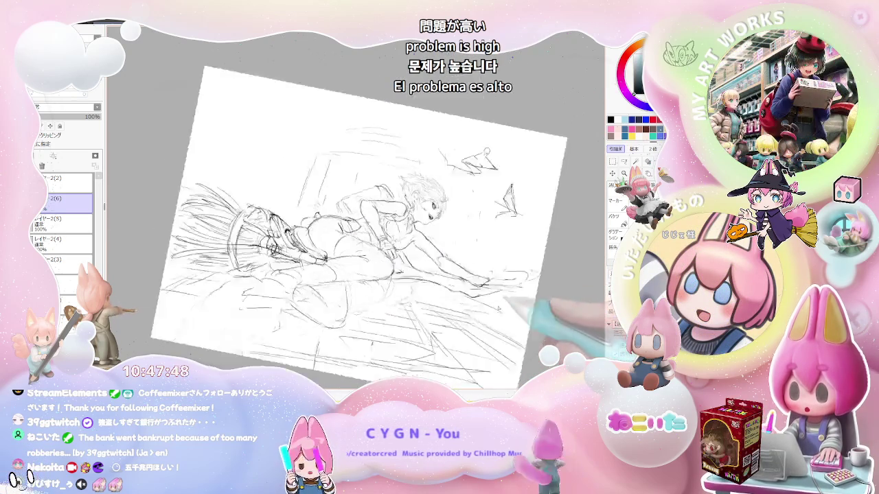
key(End)
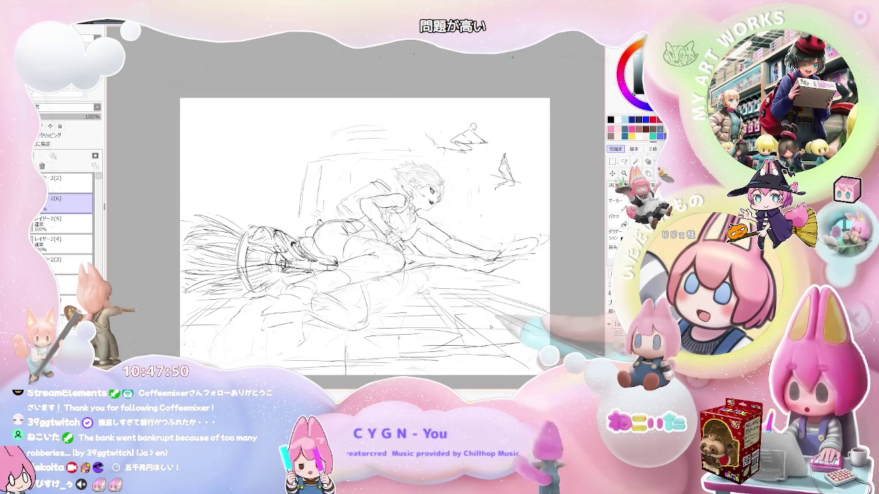
key(Delete)
key(Delete)
key(Delete)
key(Delete)
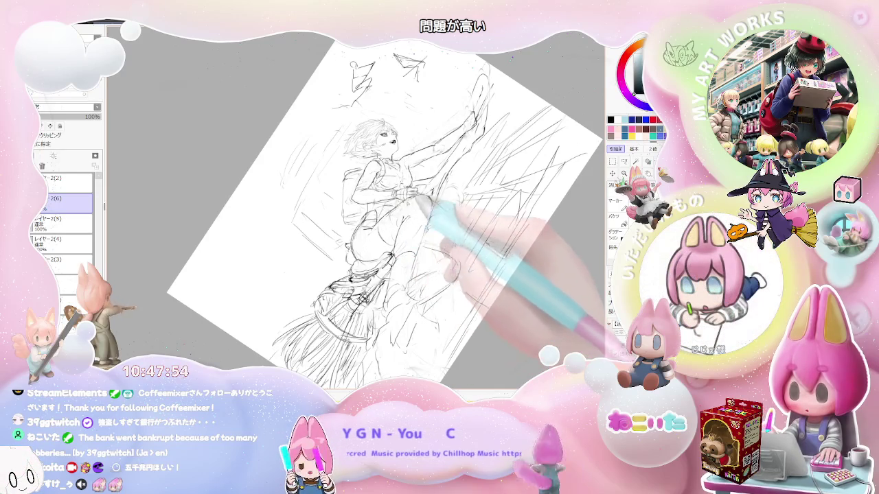
key(ctrl+plus)
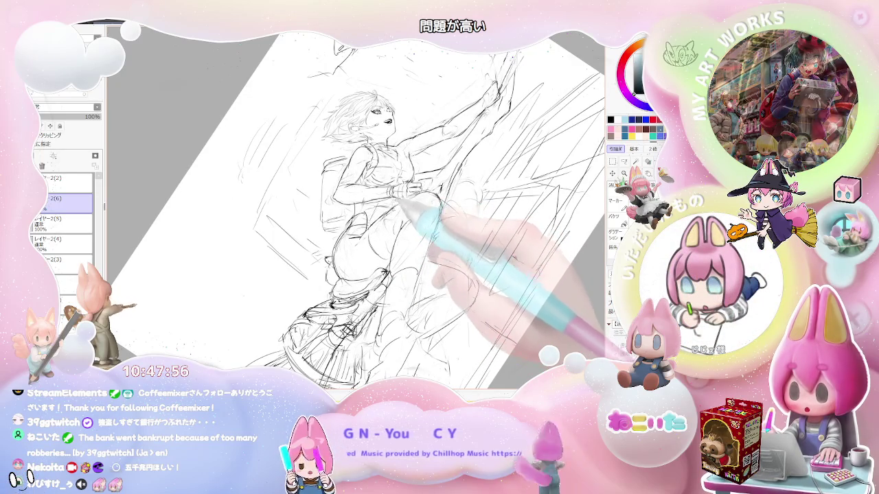
key(End)
key(End)
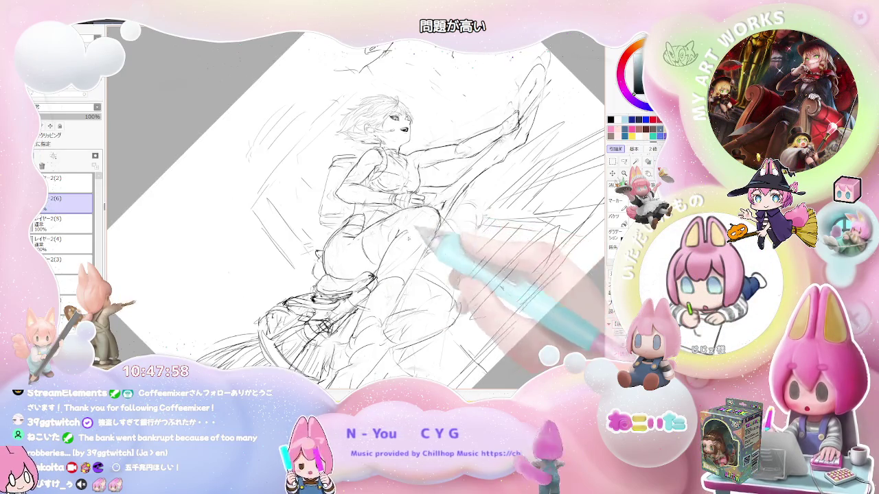
key(End)
key(End)
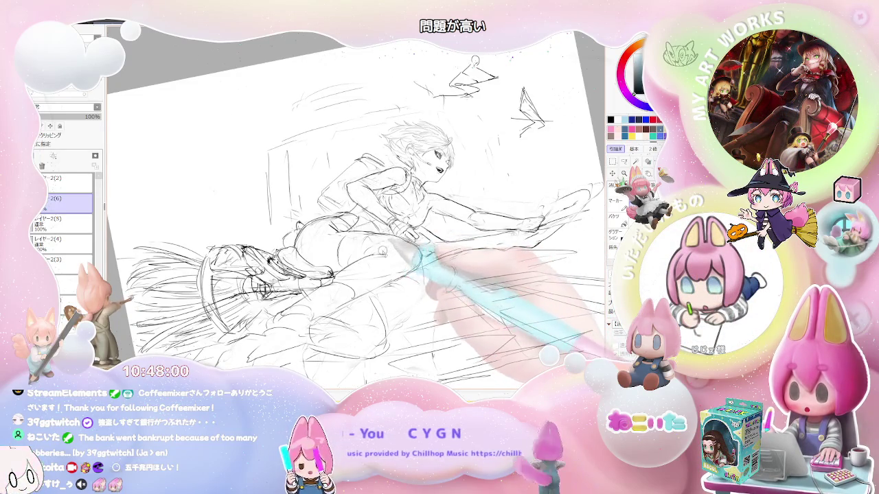
key(Delete)
key(Delete)
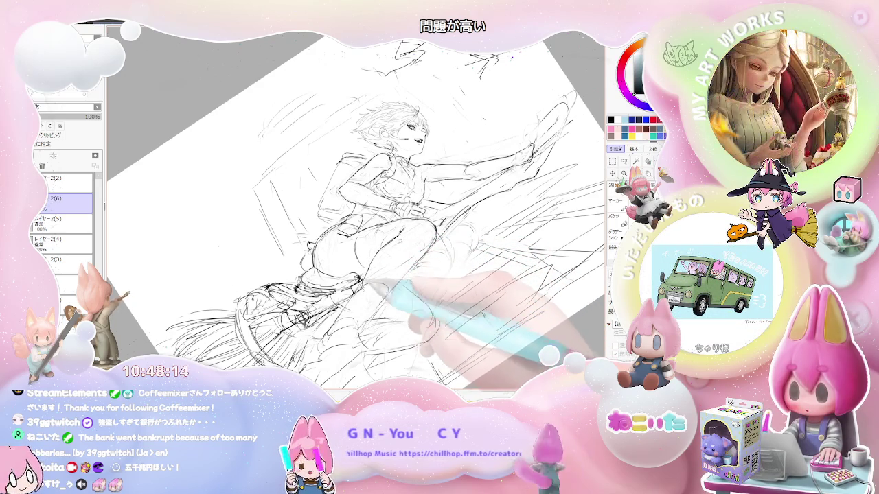
key(ctrl+minus)
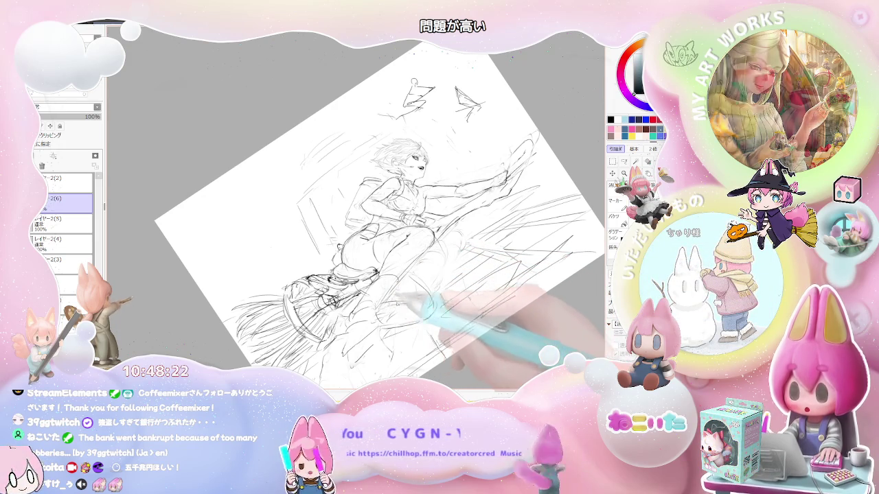
key(ctrl+minus)
key(Delete)
scroll(390, 215, up, 2)
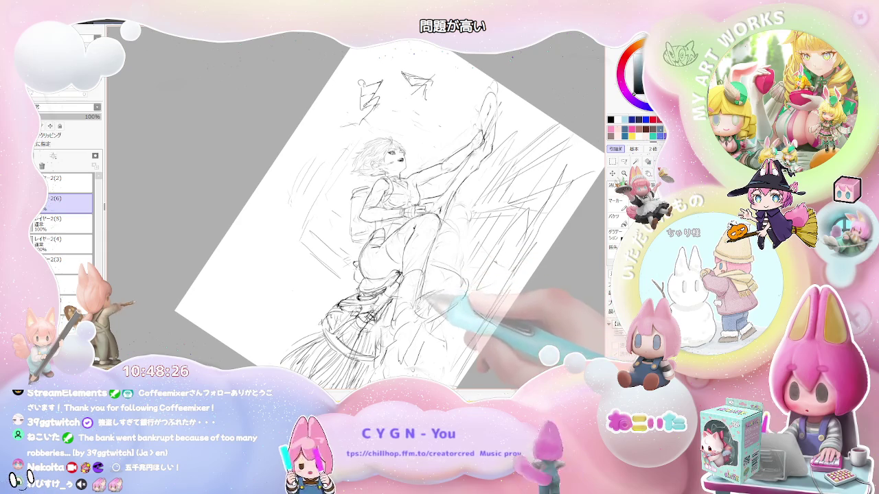
key(End)
key(End)
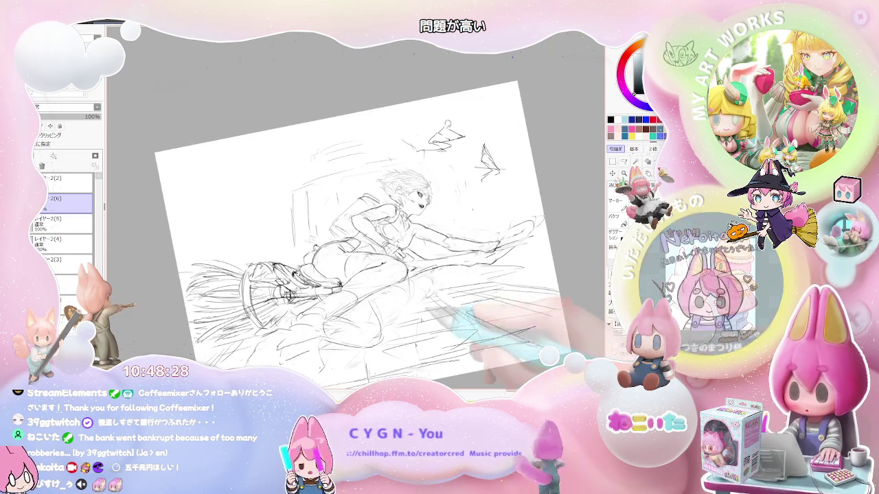
key(End)
key(Delete)
scroll(412, 302, up, 1)
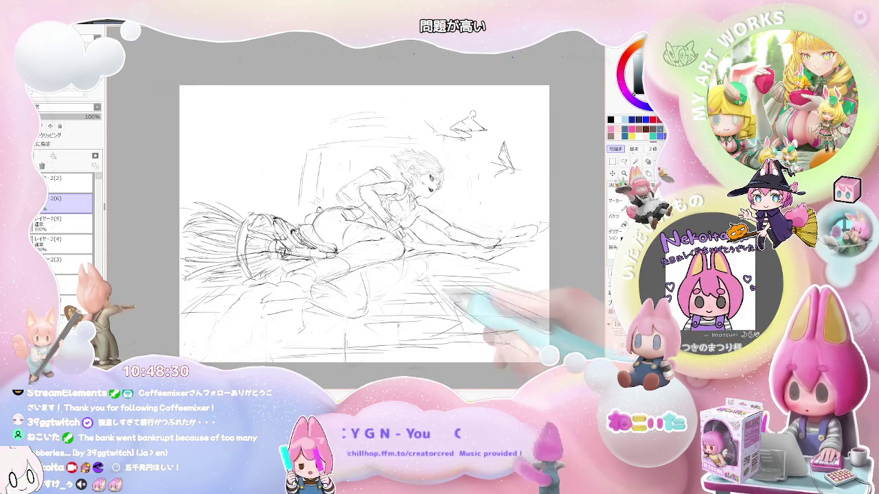
scroll(384, 289, up, 1)
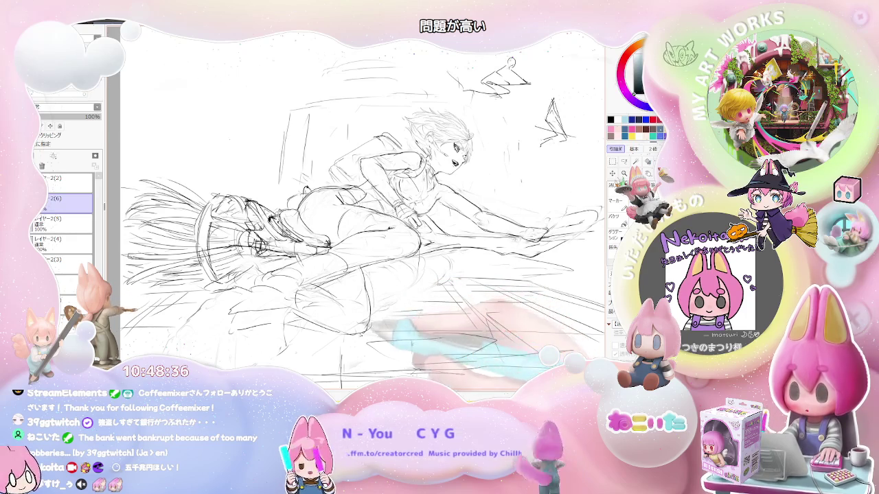
key(Delete)
key(Delete)
key(Delete)
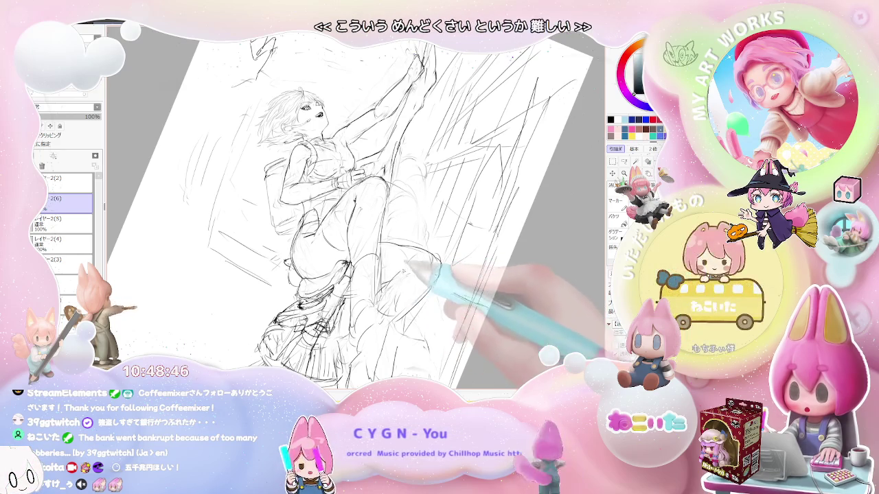
Tilt and zoom the view in and out over the whole page, then straighten it
key(Page_Down)
key(End)
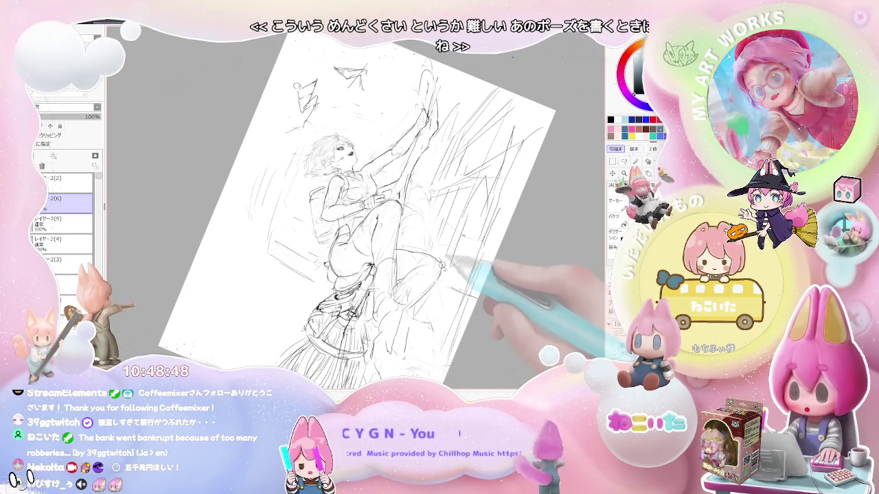
key(Page_Down)
key(End)
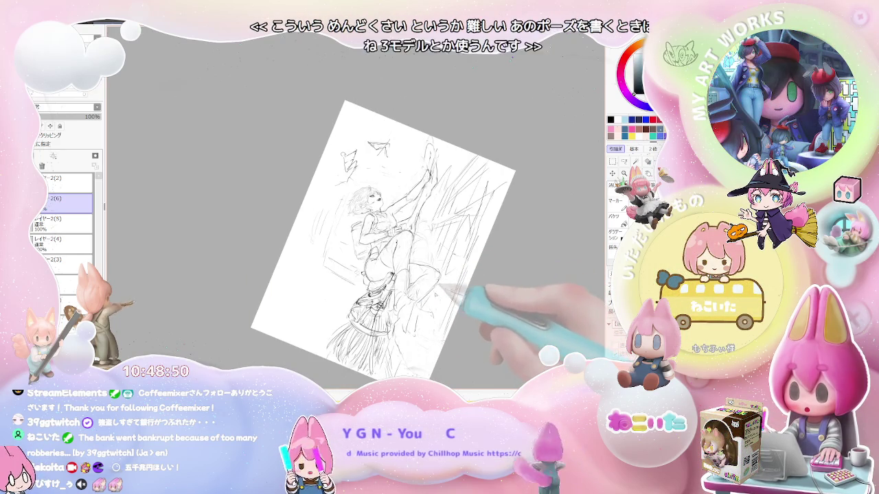
key(Page_Up)
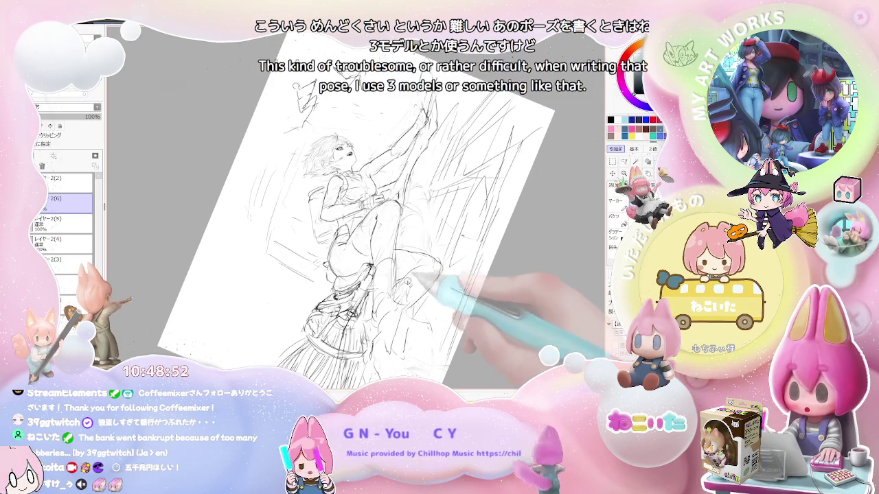
key(Page_Down)
key(Home)
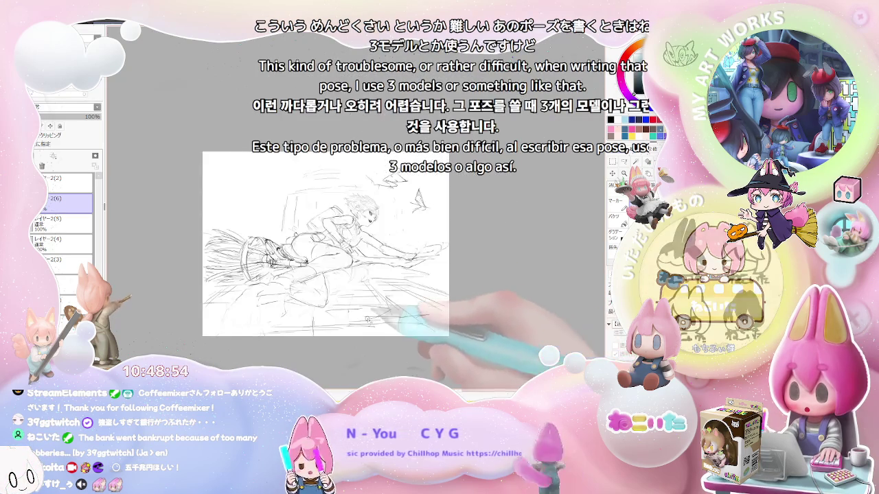
Add a few short pencil strokes to the floor beneath the broom in a close-up view
key(Delete)
key(Page_Up)
key(Page_Up)
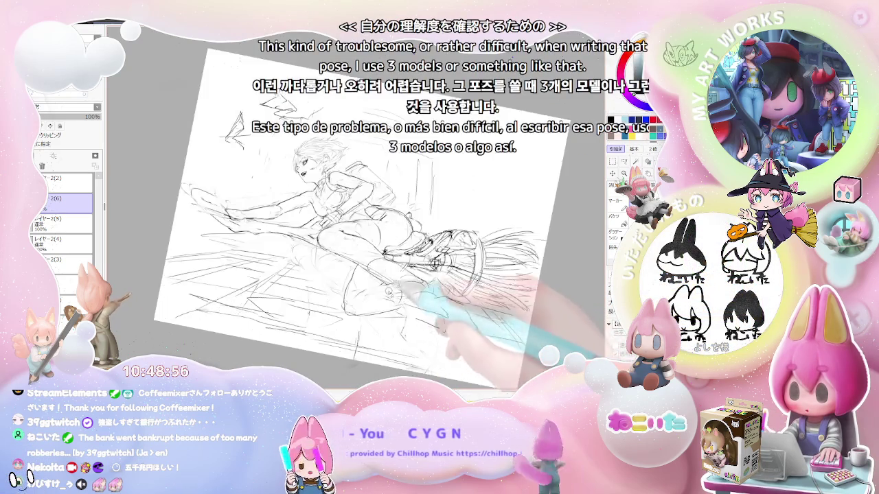
key(Page_Up)
key(Page_Up)
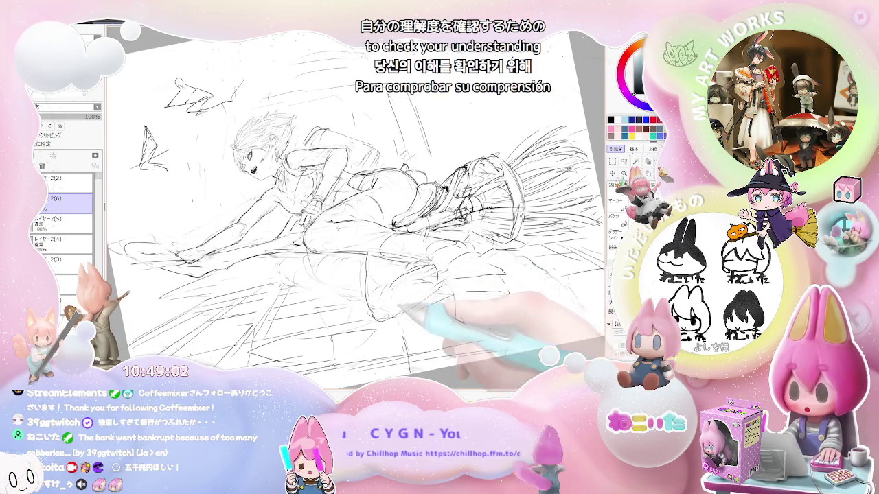
key(End)
key(End)
key(End)
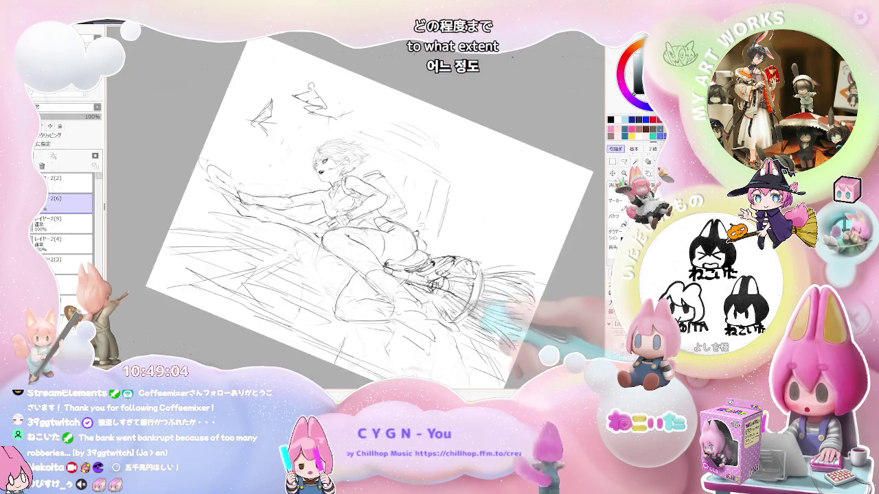
key(End)
key(Delete)
key(ctrl+plus)
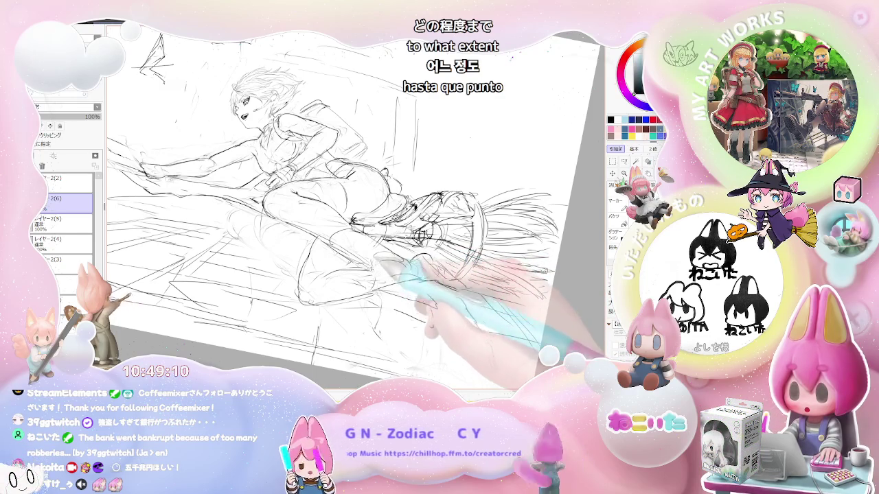
drag(371, 306, 350, 317)
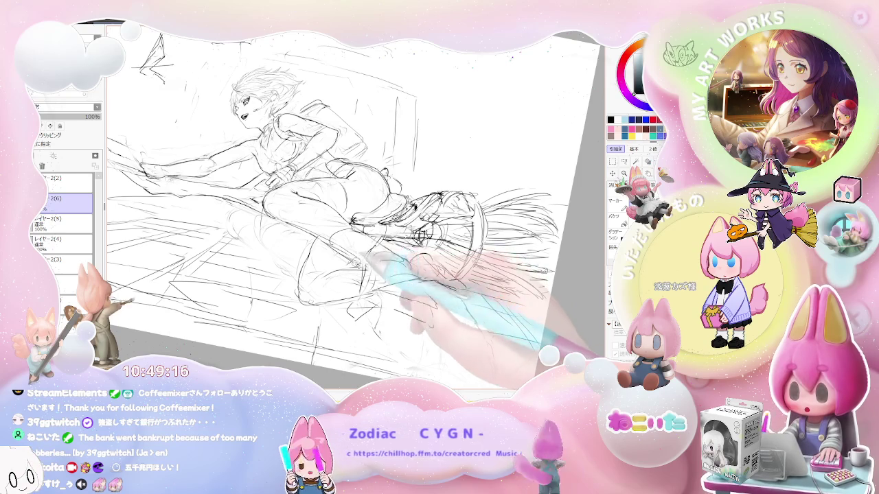
Mirror and tilt the view to close in on the girl's torso and chest
key(Home)
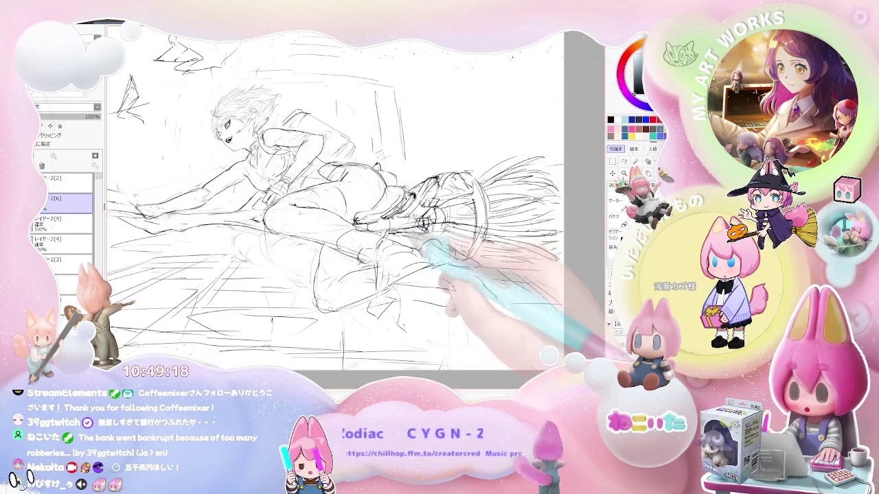
key(h)
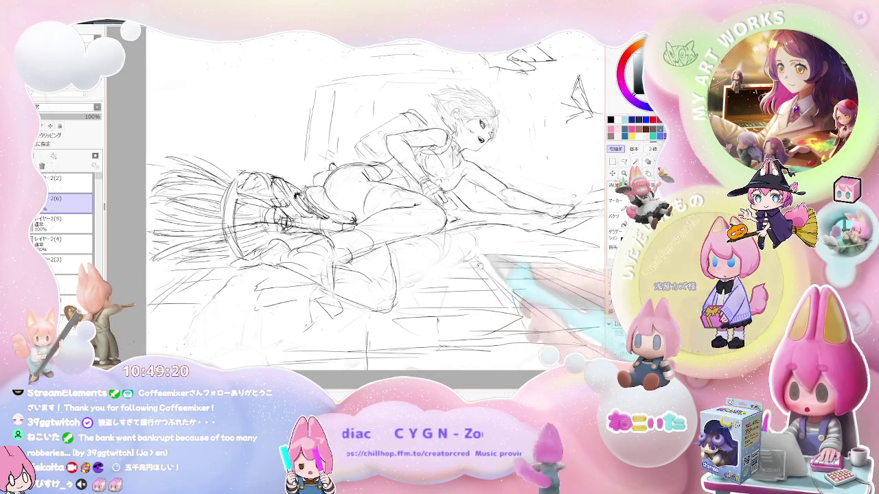
key(Delete)
key(Delete)
key(Delete)
key(ctrl+plus)
key(ctrl+plus)
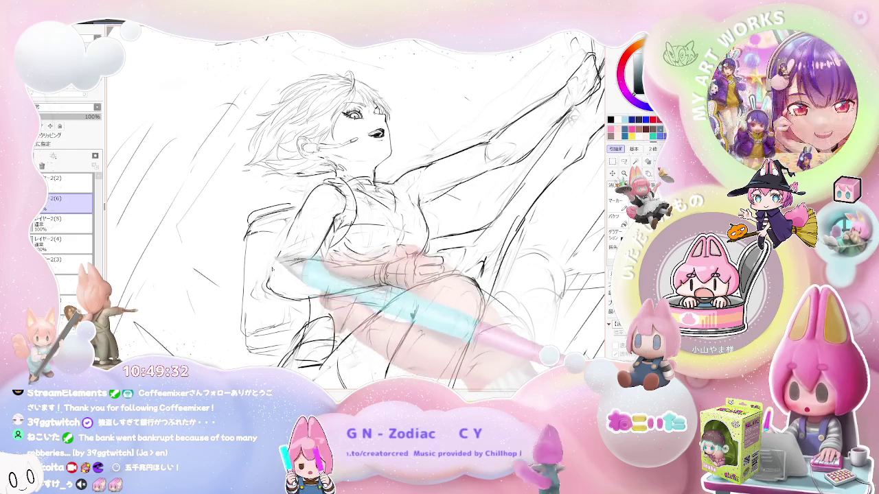
key(minus)
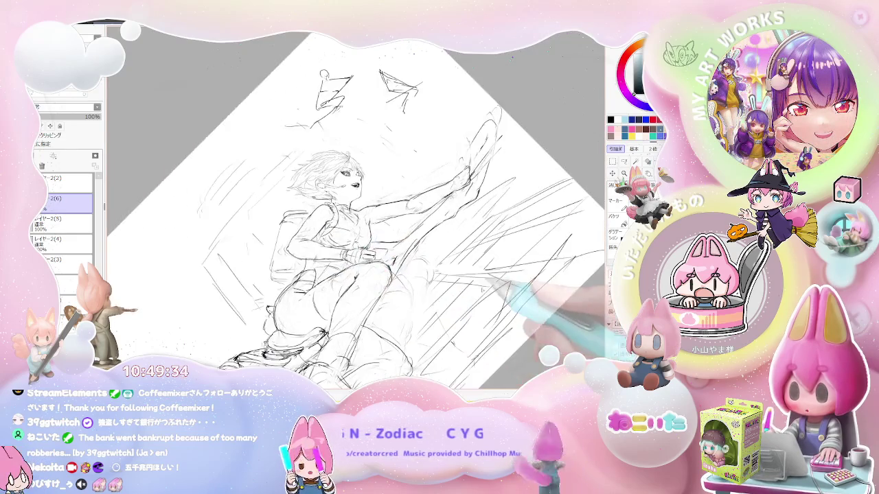
key(Delete)
key(Delete)
key(Delete)
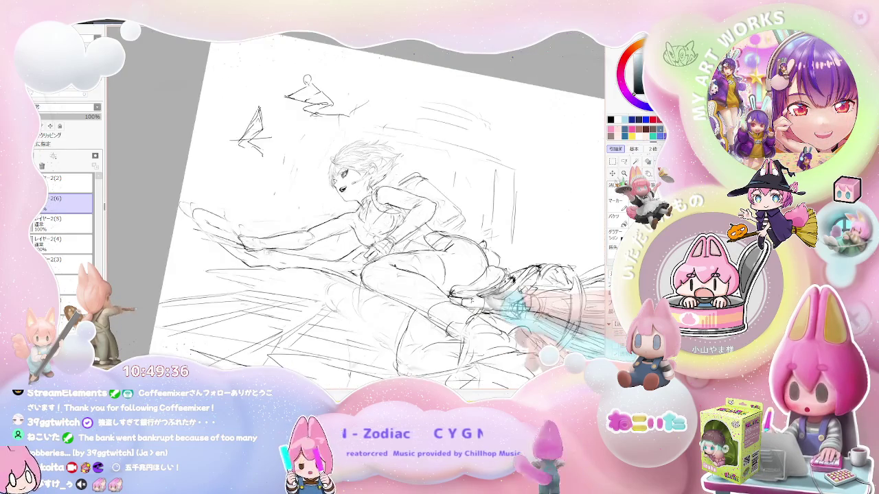
key(plus)
key(plus)
key(plus)
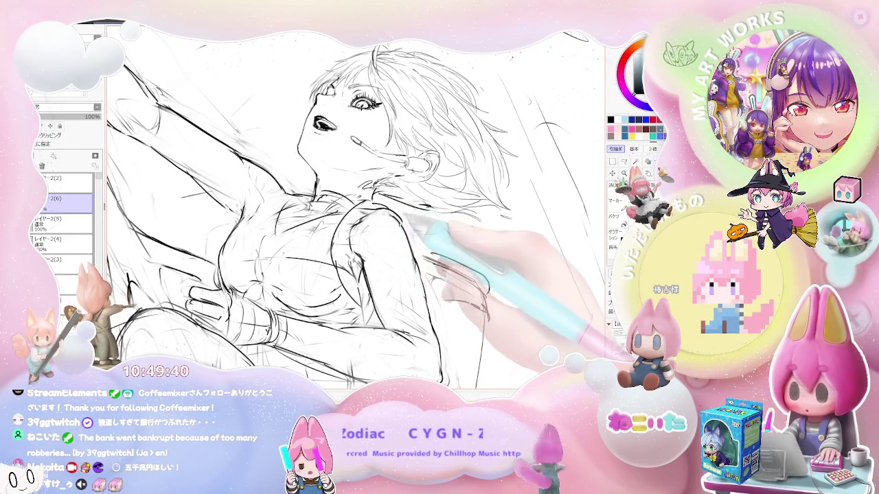
key(Delete)
key(Delete)
key(Delete)
key(Delete)
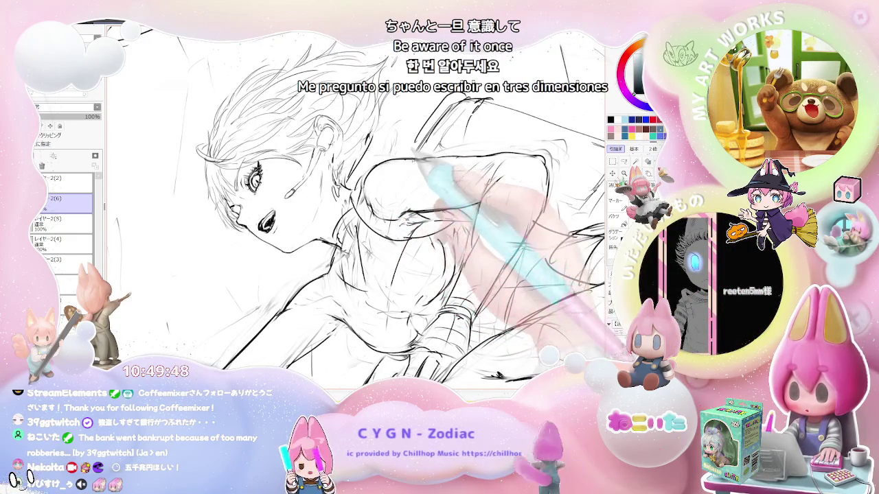
key(Home)
key(End)
key(End)
key(End)
key(End)
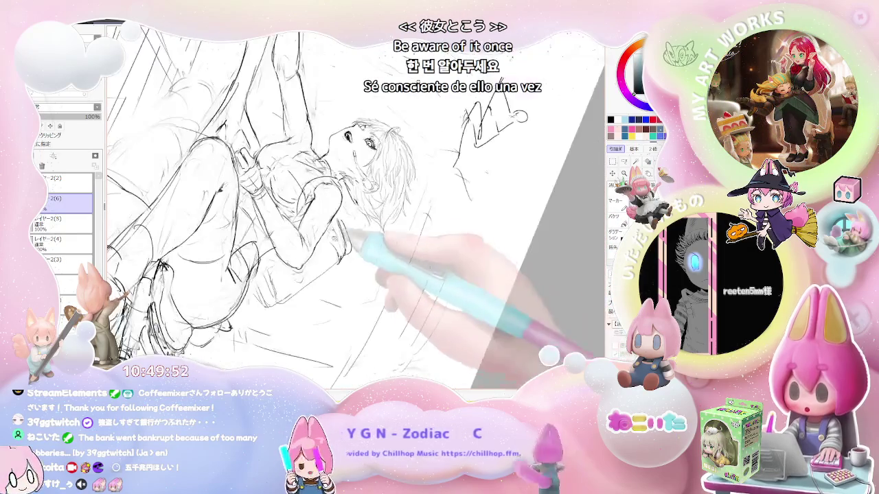
key(End)
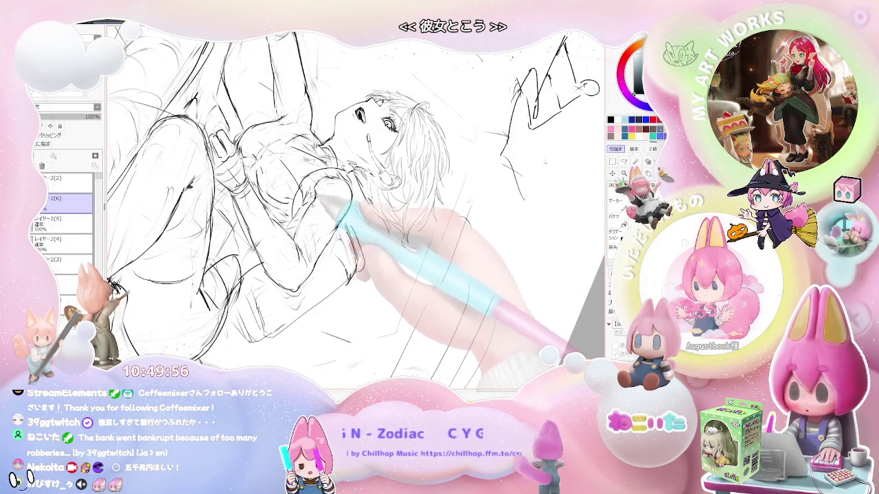
key(minus)
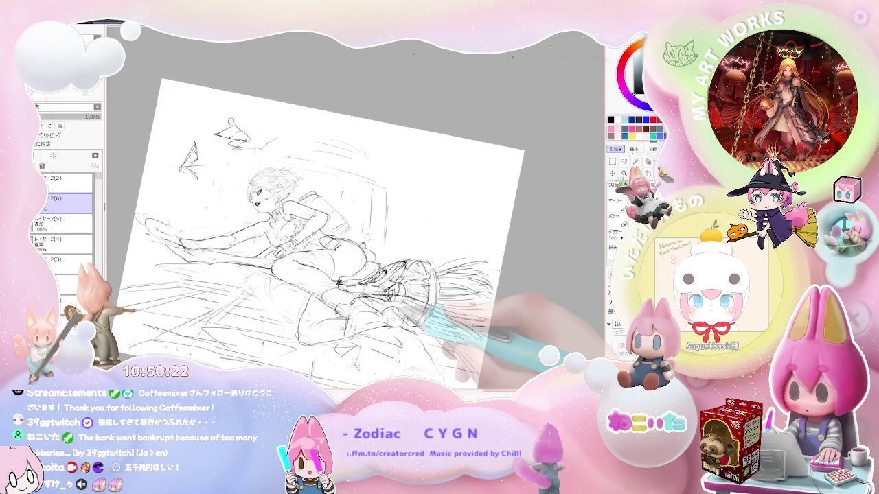
Sketch curved and hatch strokes by the backpack and define the small cat on the broom
drag(426, 312, 234, 310)
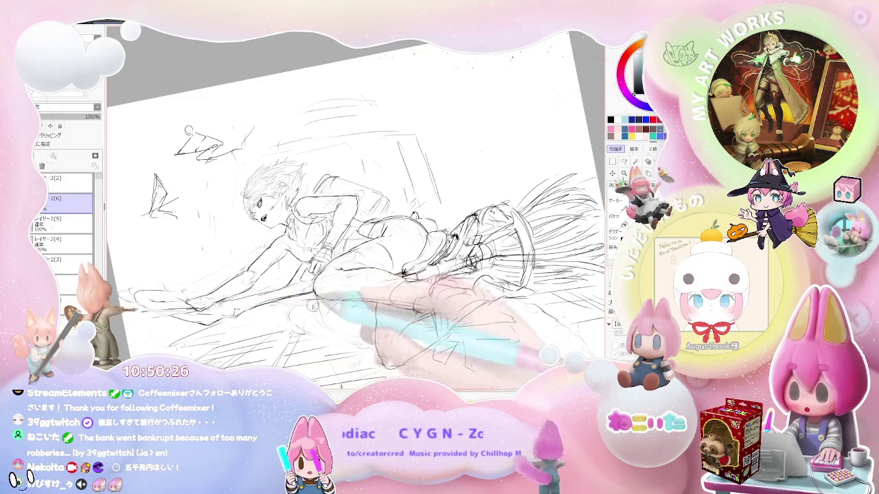
key(Home)
key(End)
key(End)
key(End)
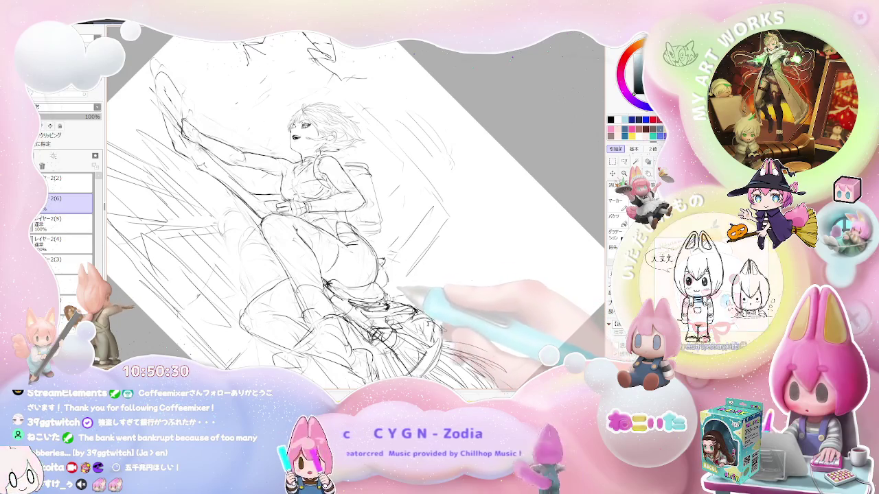
key(Delete)
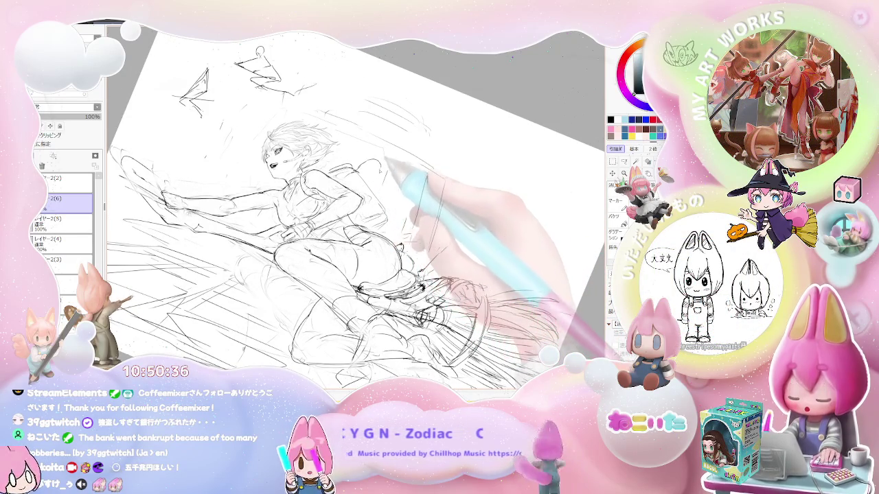
drag(360, 169, 382, 164)
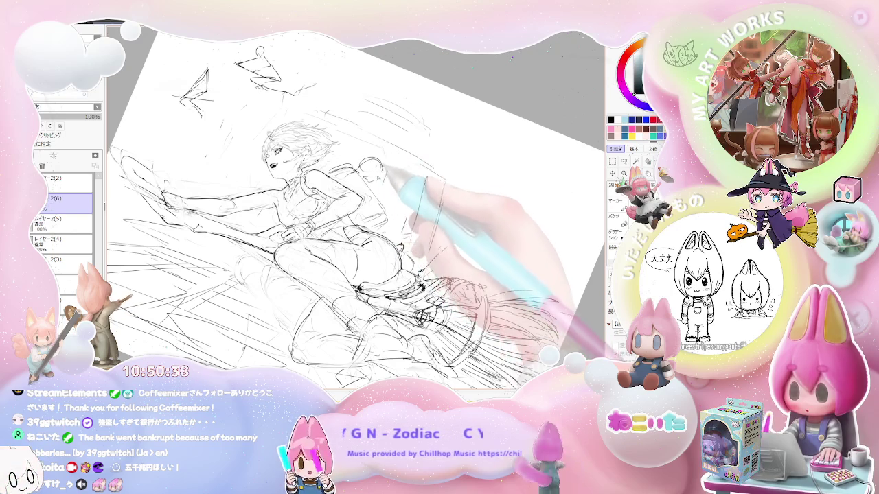
drag(427, 180, 415, 234)
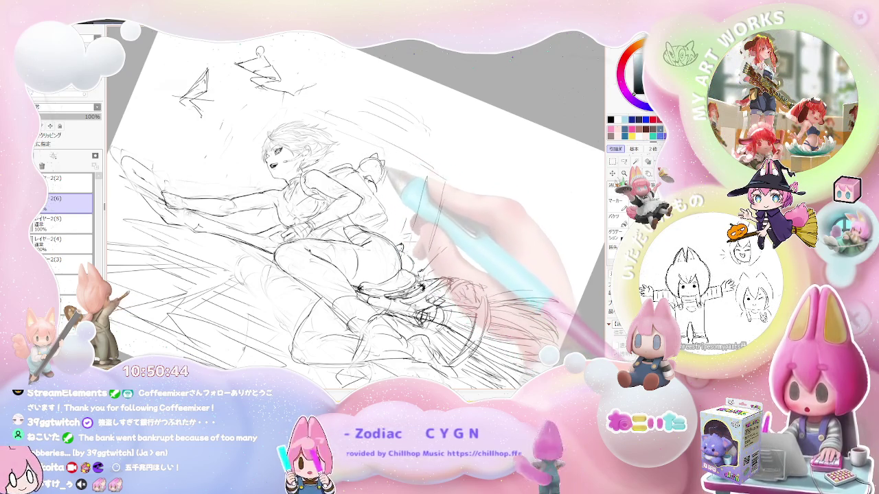
drag(371, 160, 382, 180)
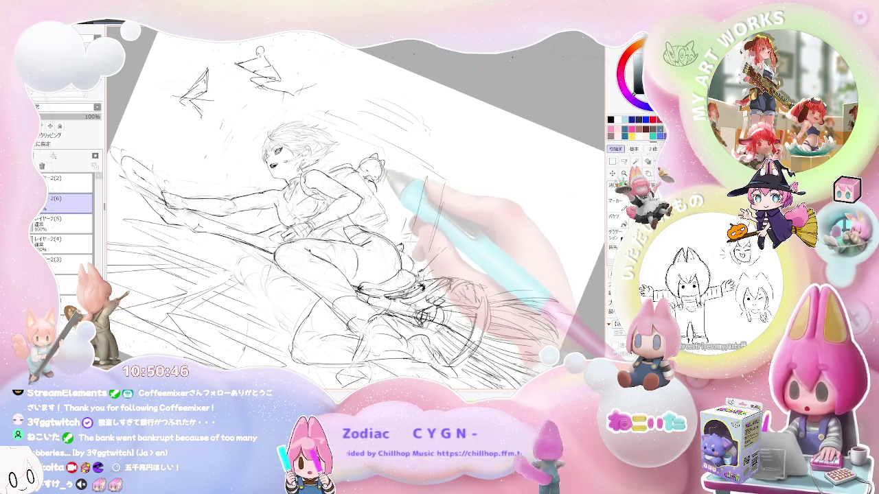
Darken the lines around the broom and legs, then mirror the view to check the pose
key(End)
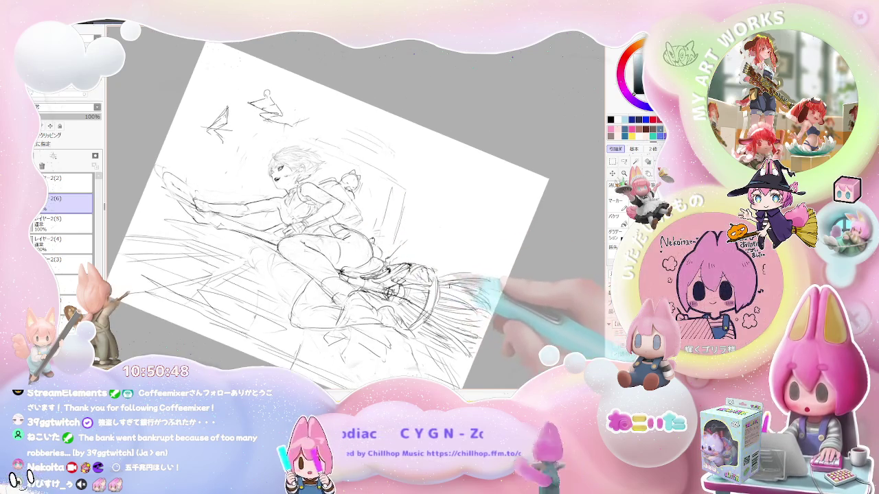
key(Home)
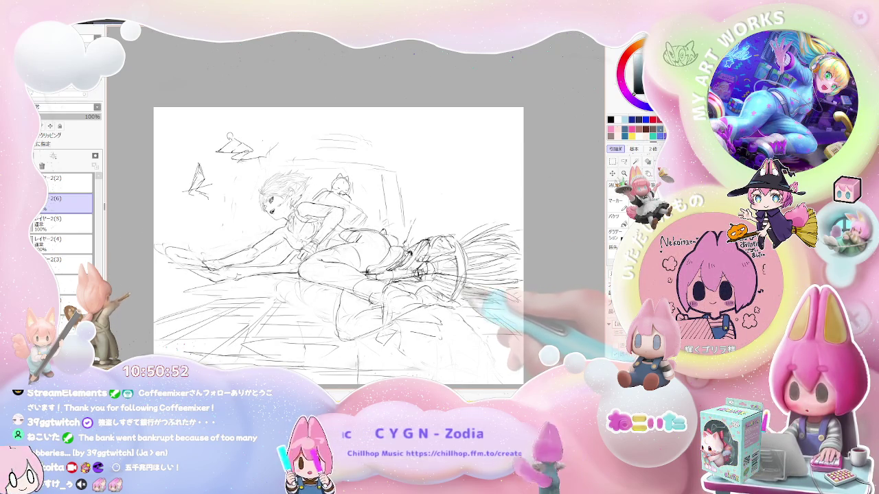
key(ctrl+plus)
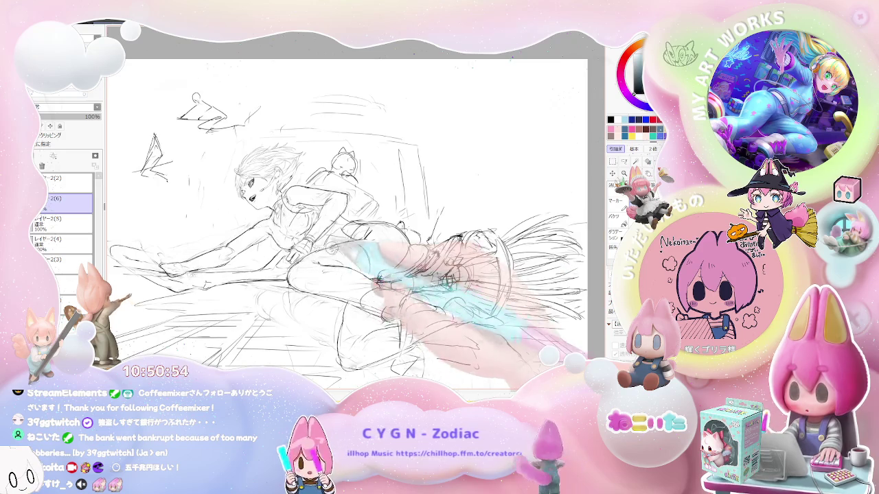
drag(371, 280, 412, 271)
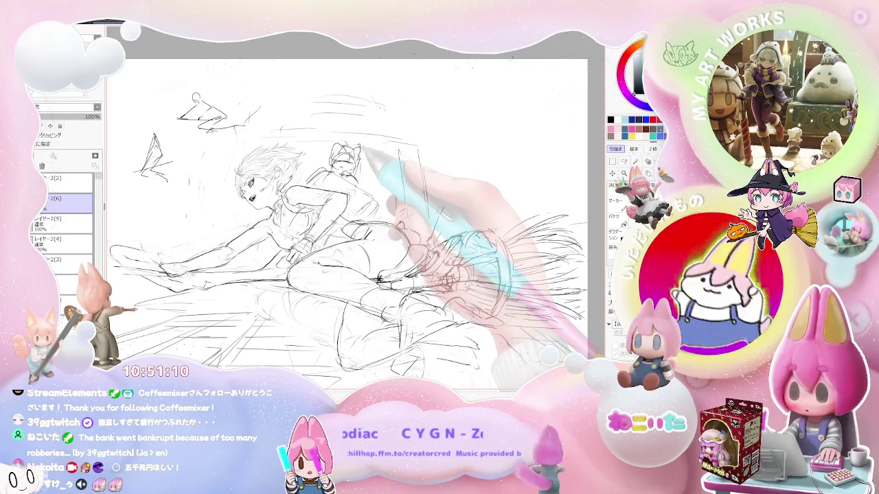
key(h)
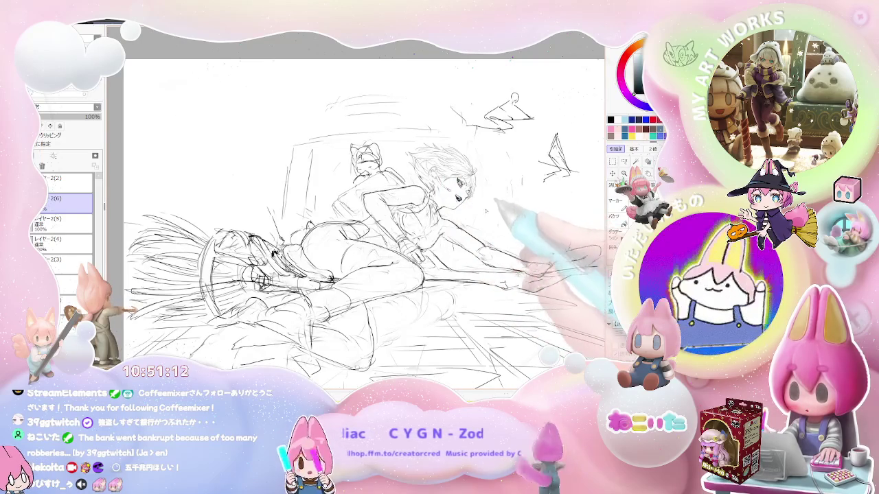
scroll(467, 185, up, 5)
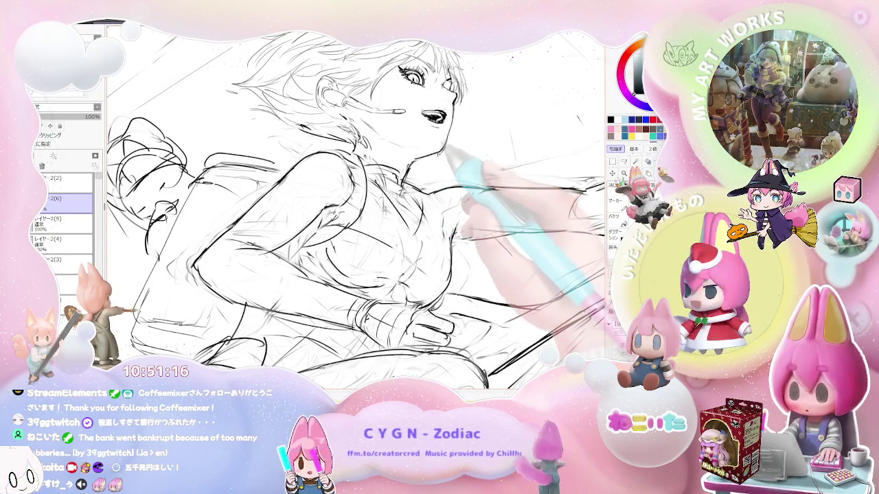
Zoom in on the girl's face and back out, tilt the view, then turn the figure upright
scroll(357, 213, down, 3)
scroll(357, 213, down, 2)
scroll(357, 213, down, 1)
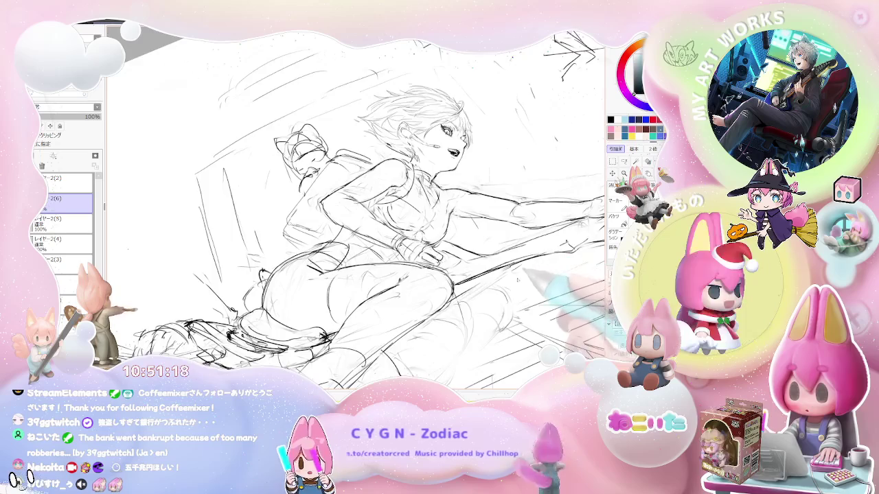
key(End)
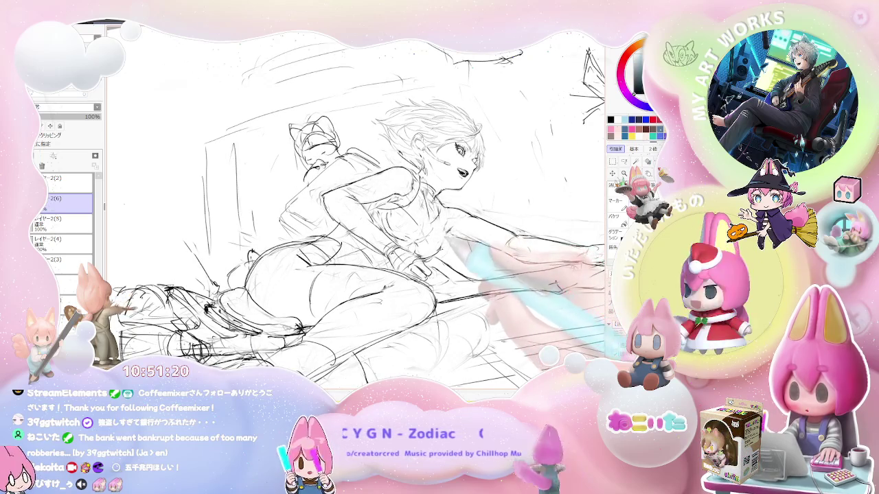
key(End)
scroll(357, 213, down, 1)
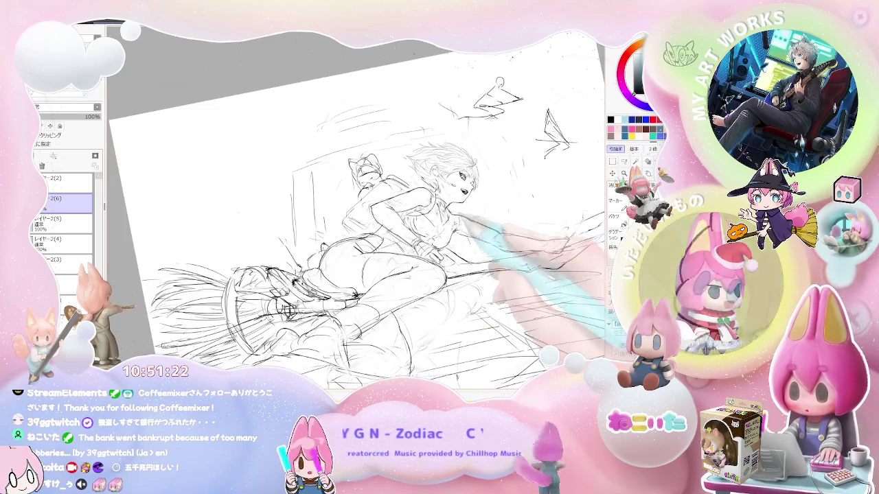
key(Home)
scroll(357, 212, up, 2)
drag(473, 254, 439, 295)
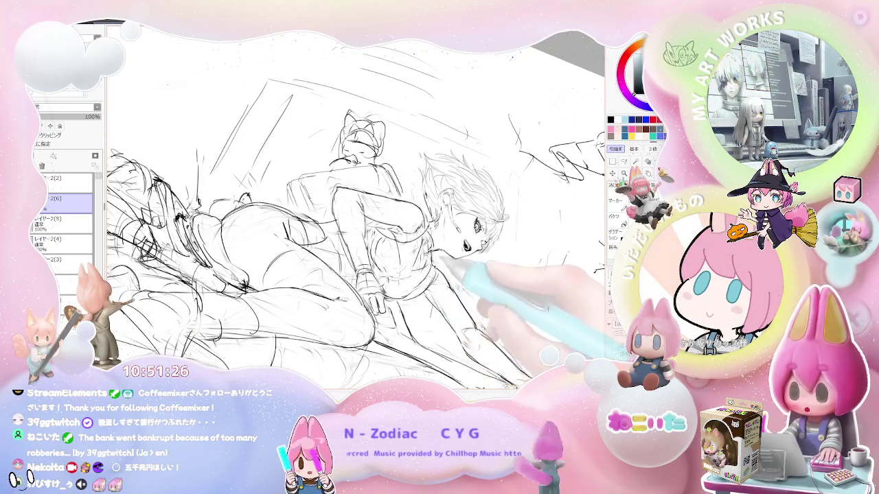
mouse_move(450, 281)
mouse_down()
mouse_move(481, 264)
mouse_move(453, 226)
mouse_up()
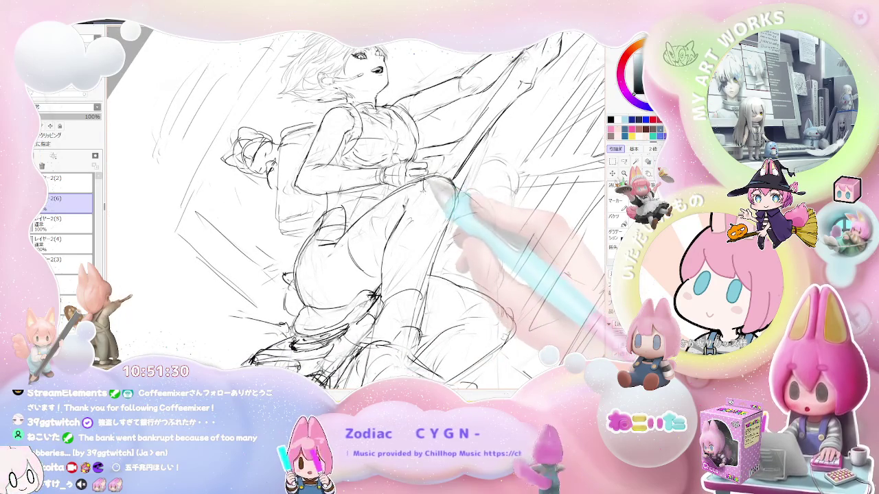
drag(453, 175, 451, 211)
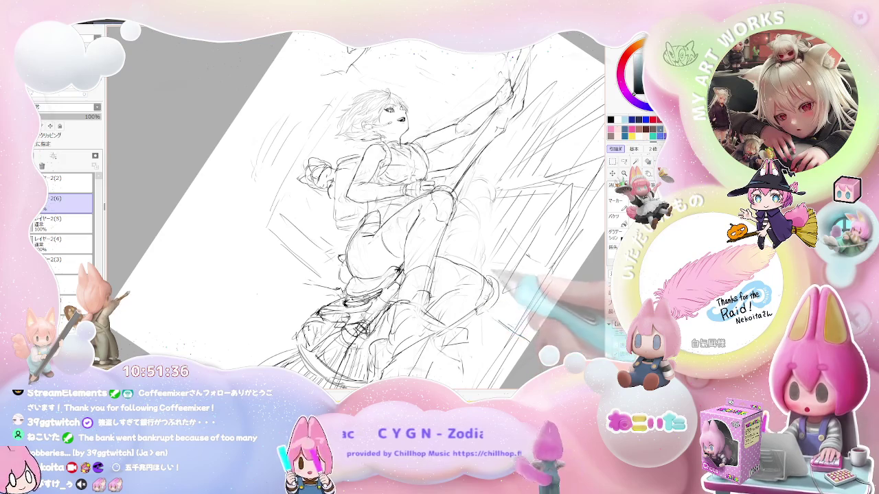
Zoom out, rotate near level, mirror and tilt the view the other way, then reset rotation
key(minus)
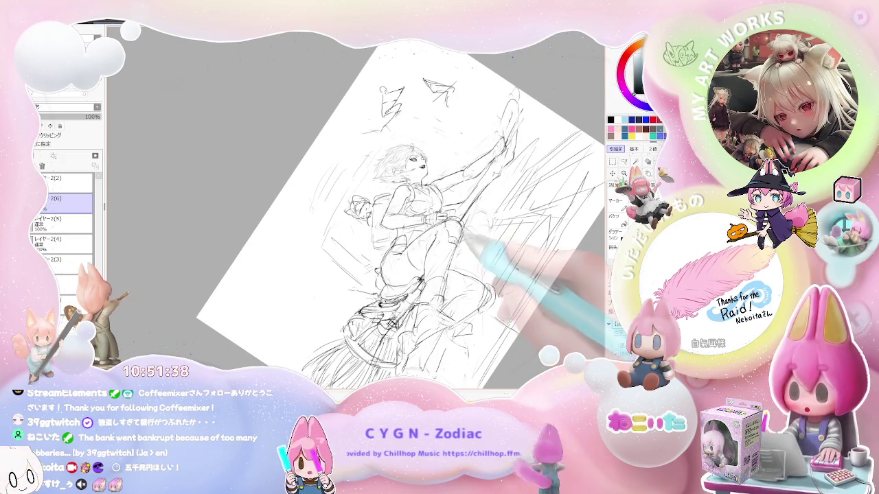
mouse_move(473, 242)
mouse_down()
mouse_move(447, 280)
mouse_move(432, 285)
mouse_up()
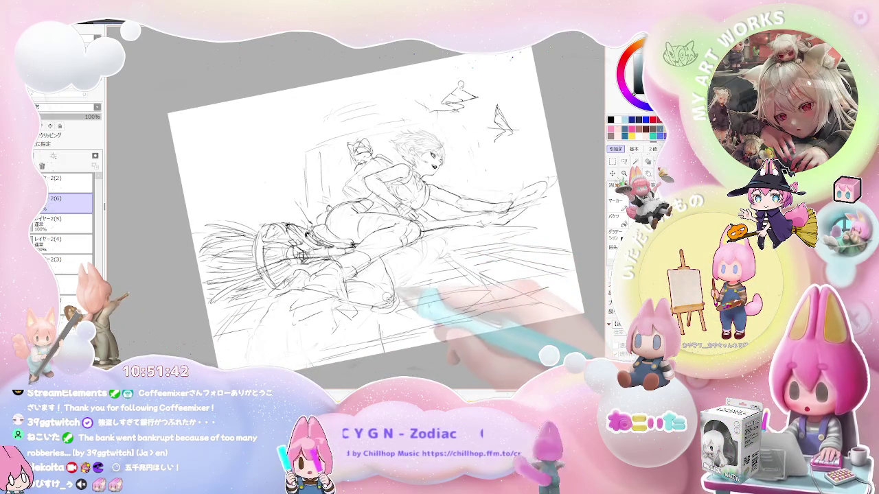
mouse_move(388, 300)
mouse_down()
mouse_move(422, 287)
mouse_move(425, 258)
mouse_up()
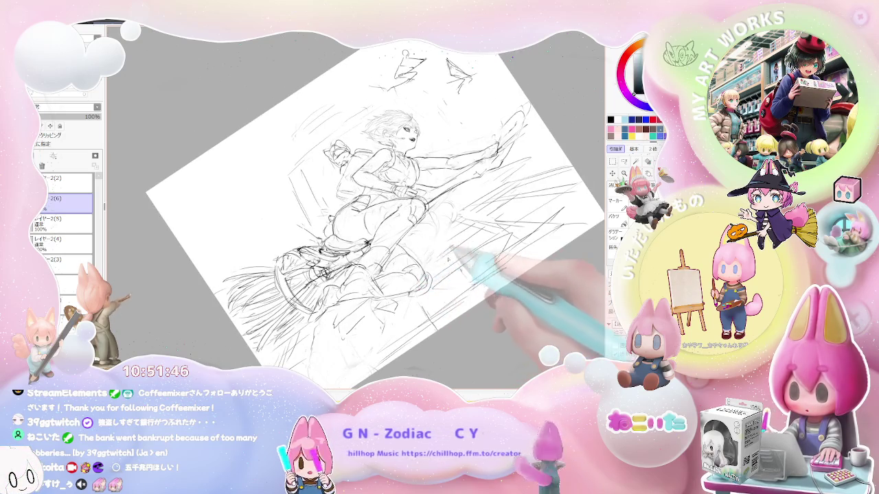
key(h)
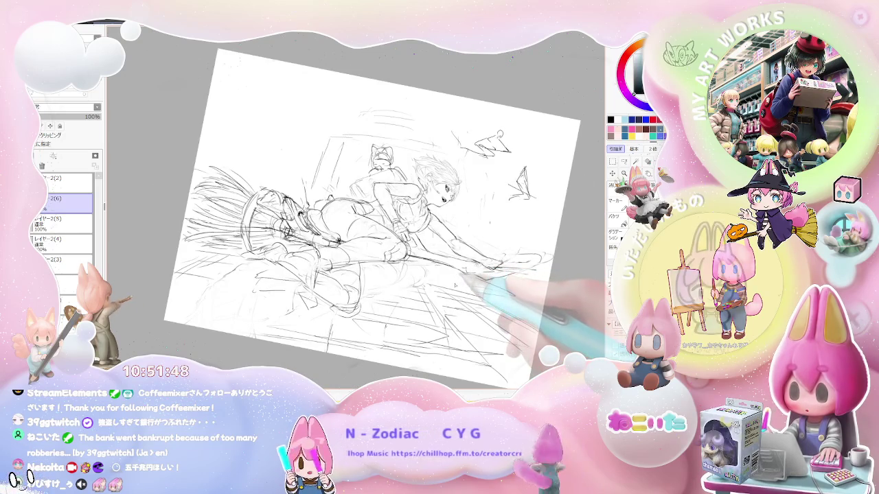
key(Delete)
key(Delete)
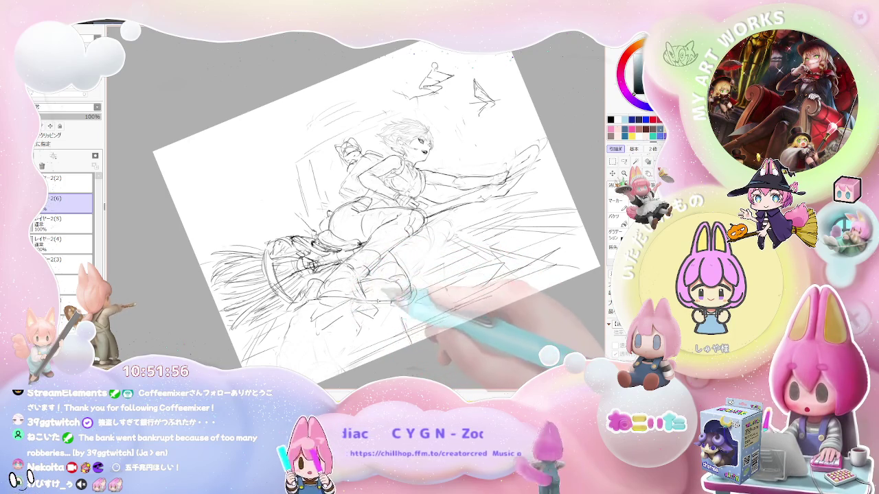
key(Home)
Flip the view so the girl faces left, tilt about 25° and zoom on the broom
key(Insert)
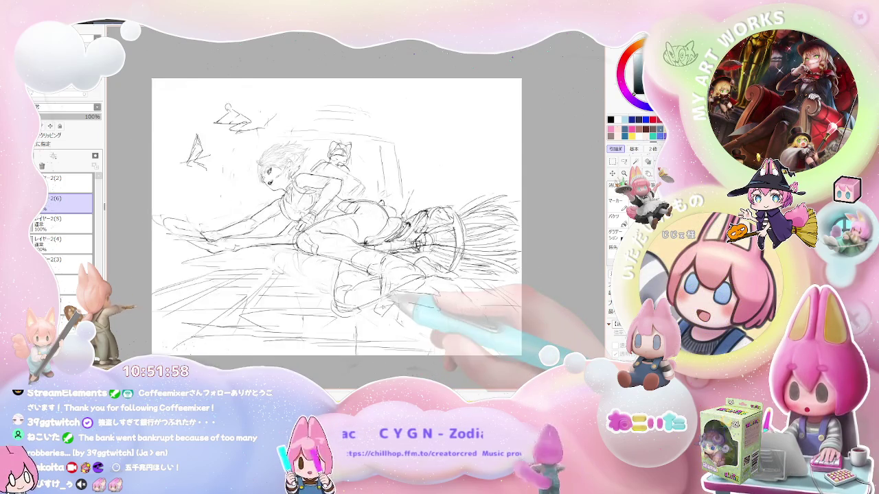
key(End)
key(Page_Up)
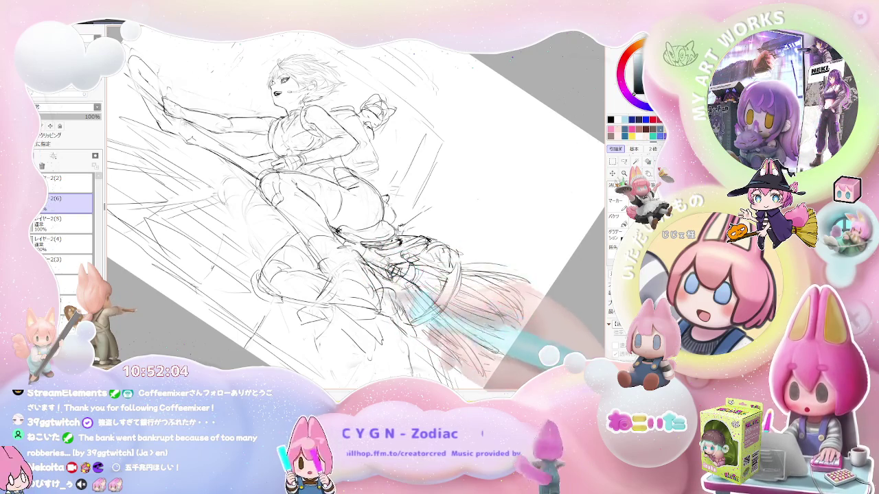
key(Page_Down)
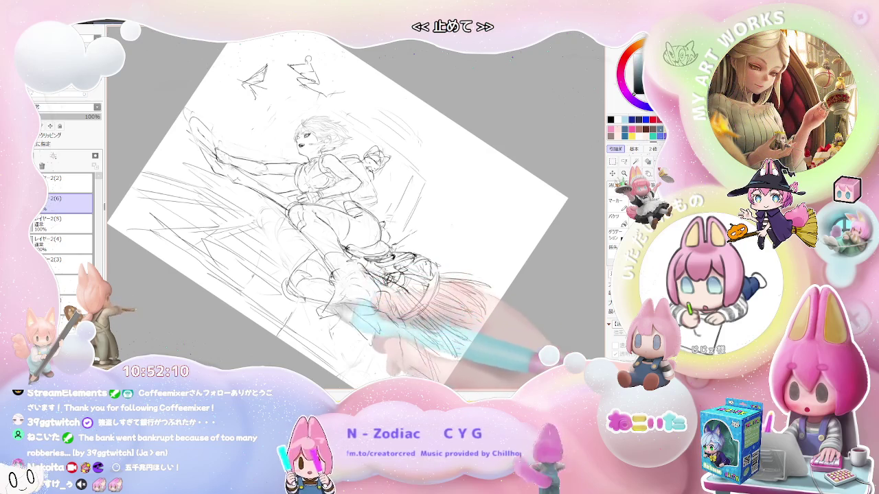
key(Delete)
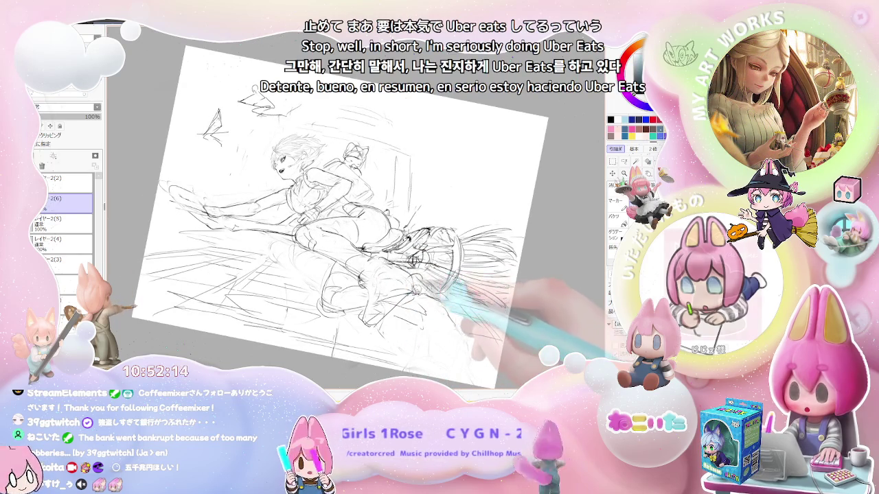
Zoom in and out on the figure, rotating 45° then 15° clockwise and back upright
key(Delete)
key(ctrl+plus)
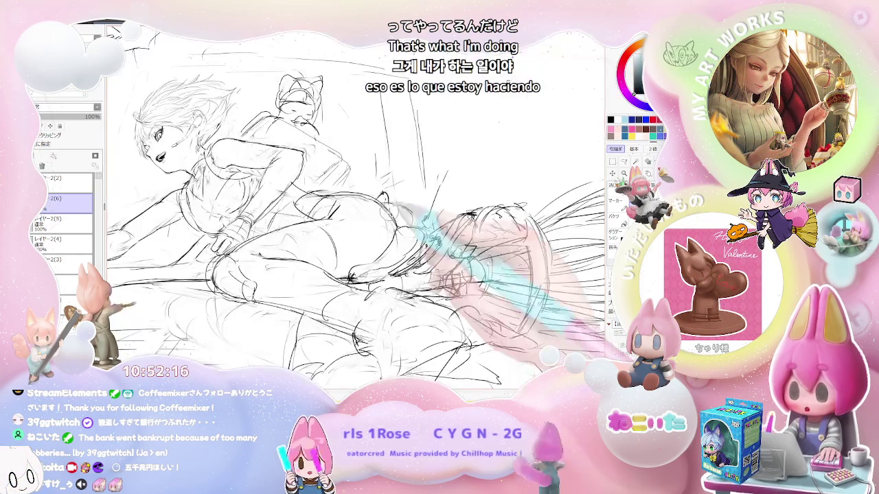
key(ctrl+minus)
key(Home)
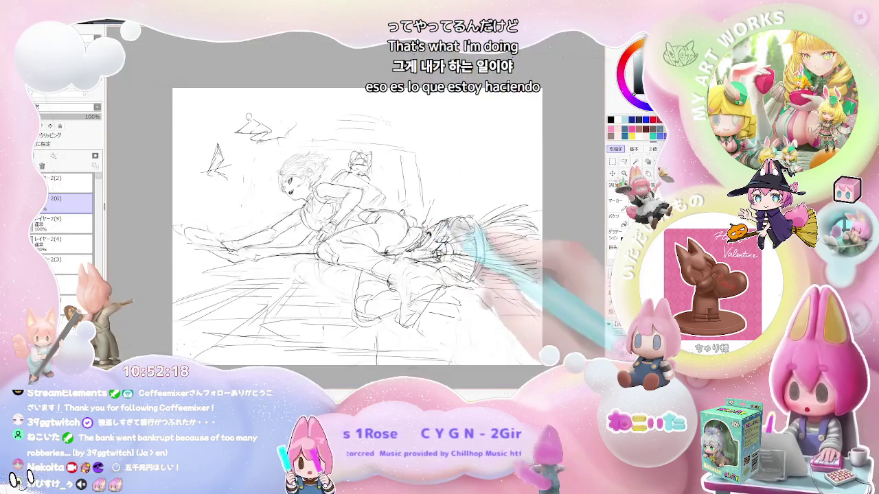
key(End)
key(End)
key(End)
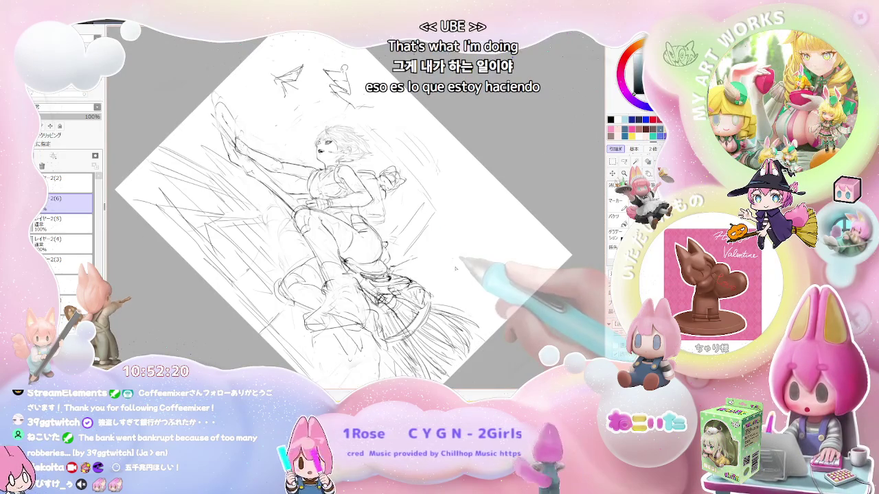
key(Delete)
key(Delete)
key(Delete)
key(ctrl+plus)
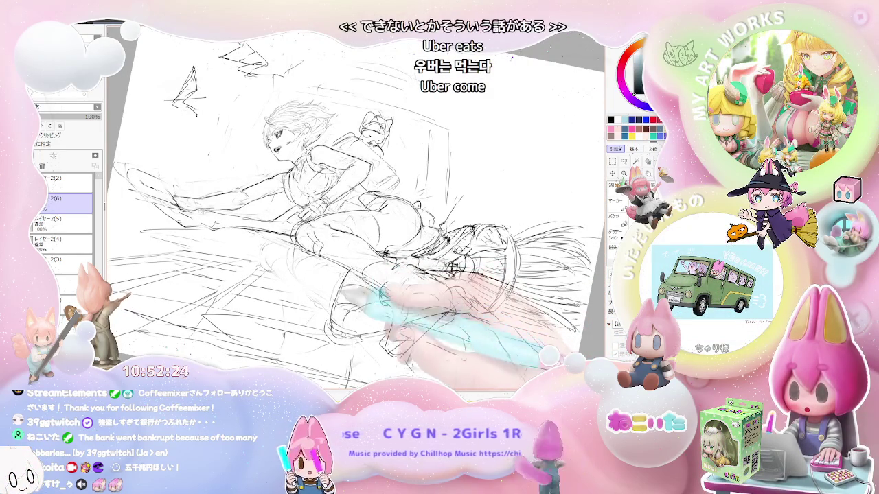
key(ctrl+minus)
key(End)
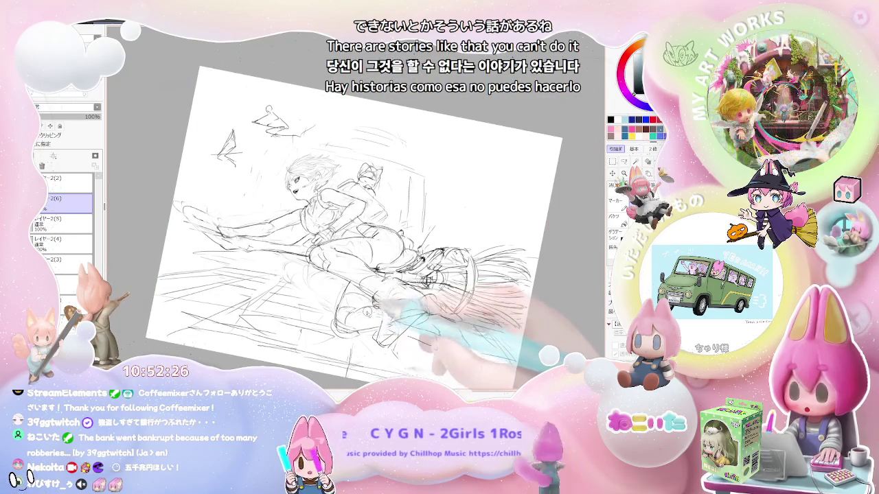
key(Delete)
Firm up the girl's feet and broom, then mirror the view so she faces right, level and upright
key(ctrl+minus)
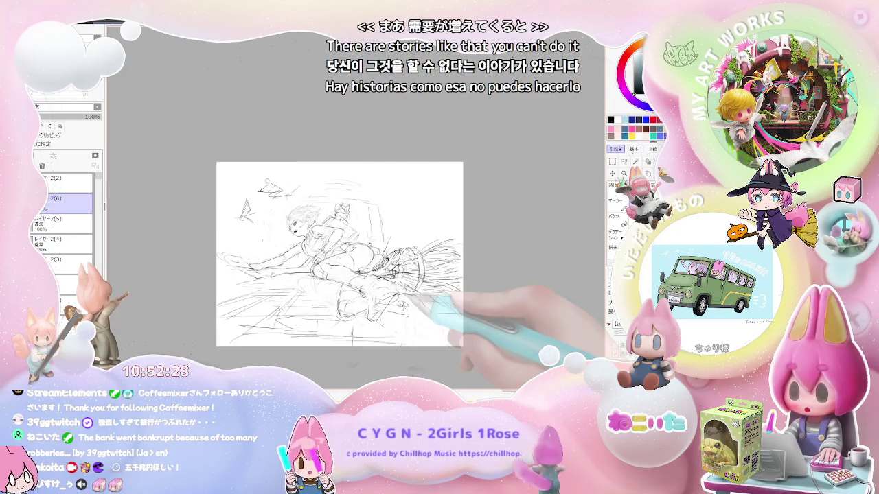
key(ctrl+plus)
key(ctrl+plus)
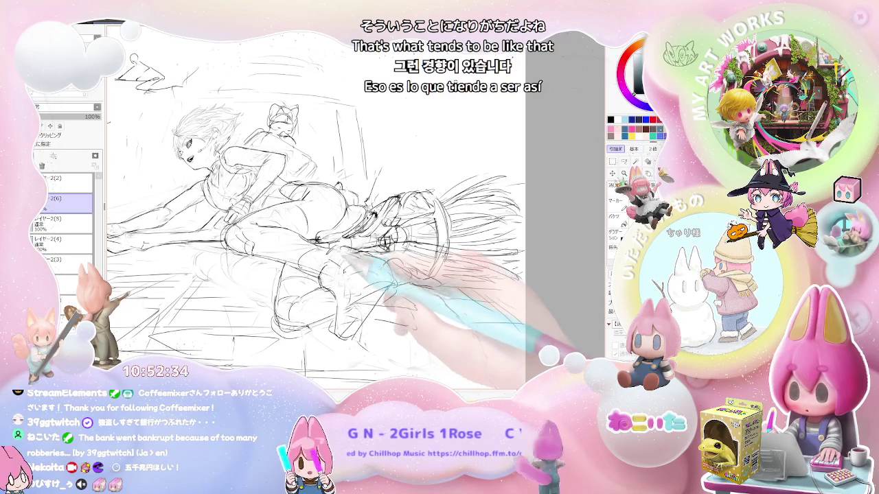
key(Delete)
key(Delete)
key(ctrl+plus)
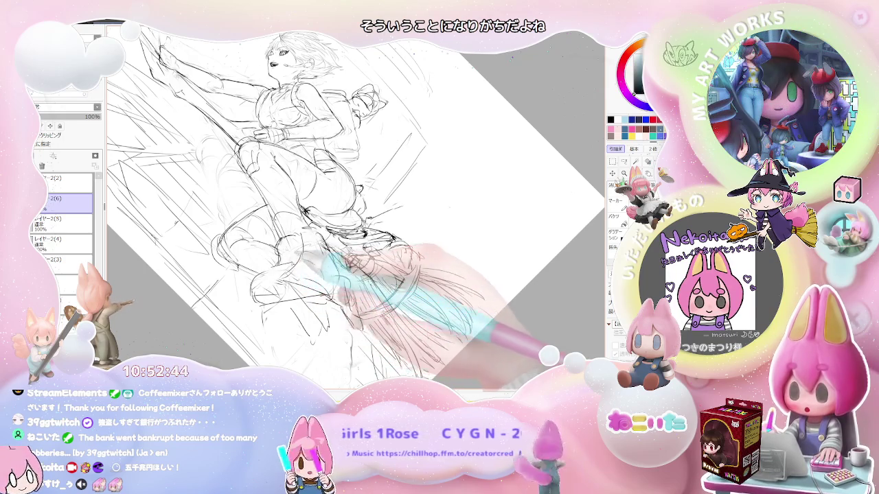
key(ctrl+minus)
key(Delete)
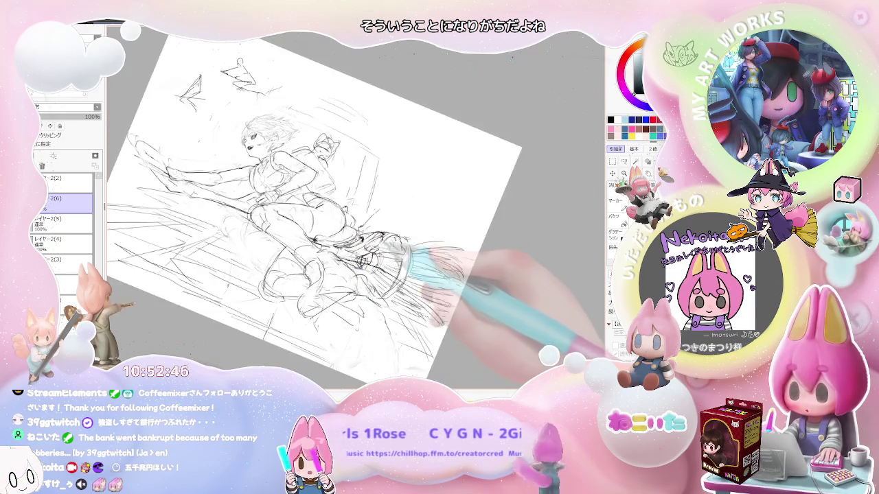
key(ctrl+plus)
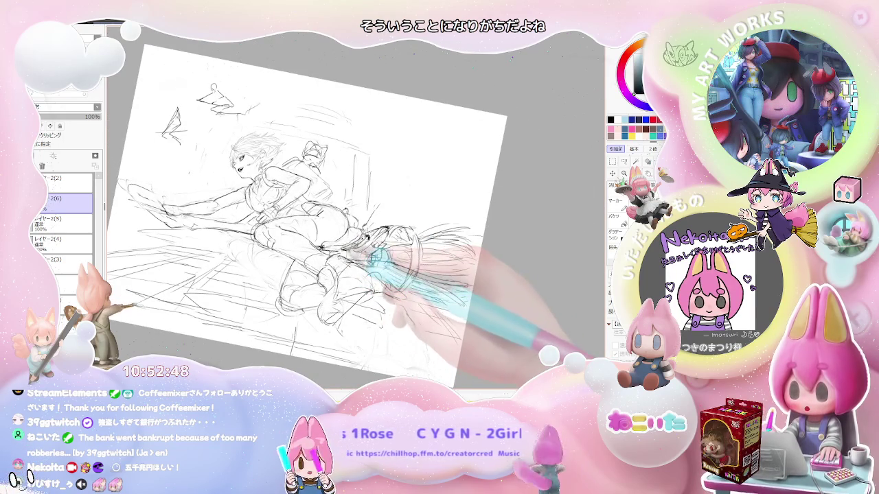
key(h)
key(Delete)
key(Delete)
key(Delete)
key(Delete)
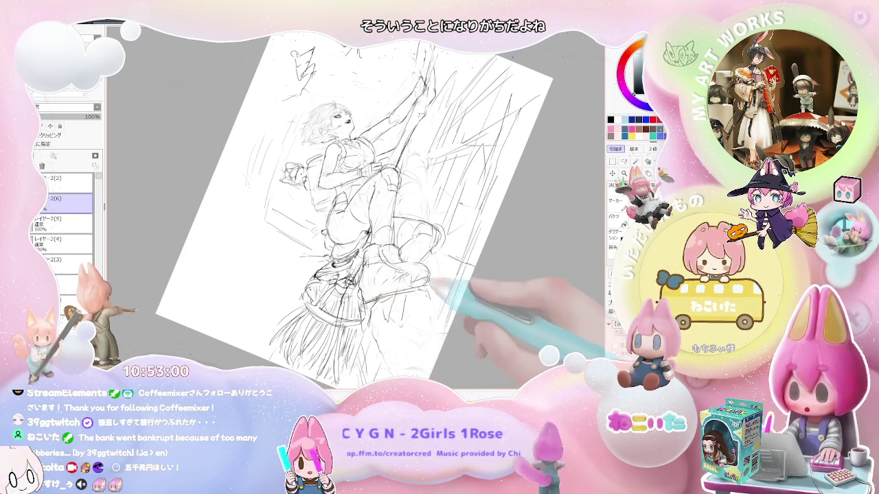
key(Home)
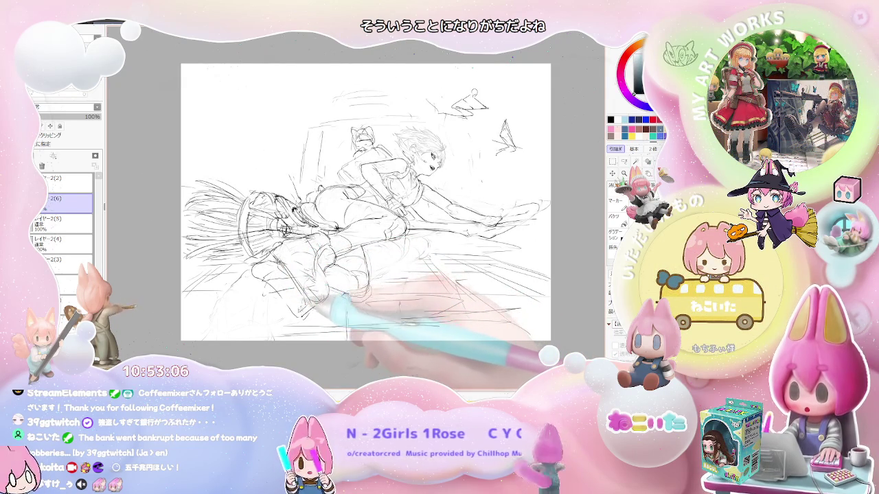
Rotate the page counter-clockwise and zoom in on the witch figure to refine her body
key(Delete)
key(Delete)
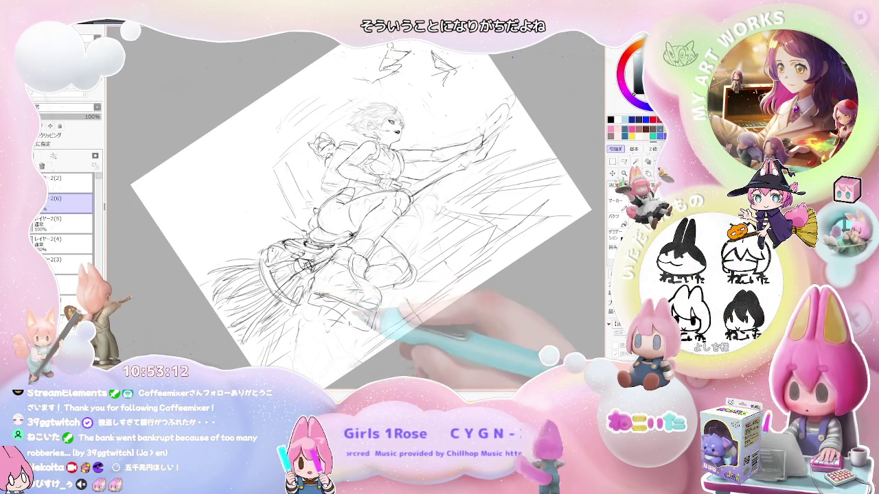
key(End)
key(End)
key(End)
key(Delete)
key(Delete)
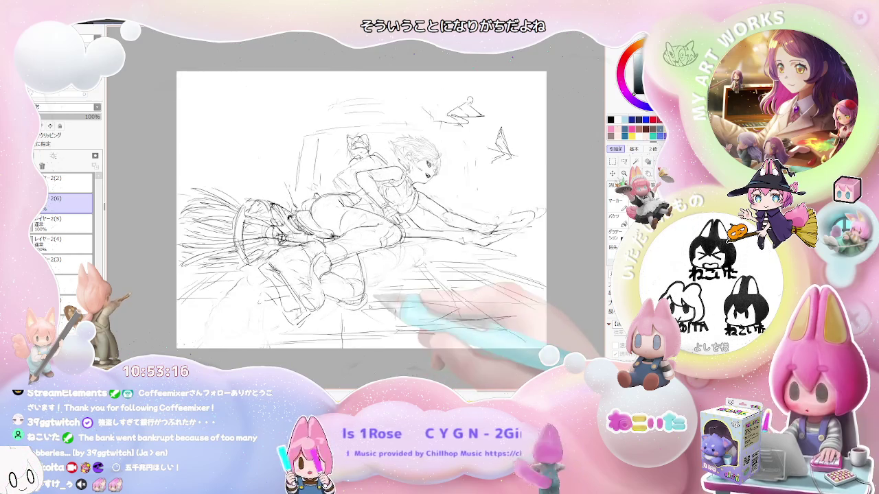
key(Delete)
key(Delete)
key(ctrl+plus)
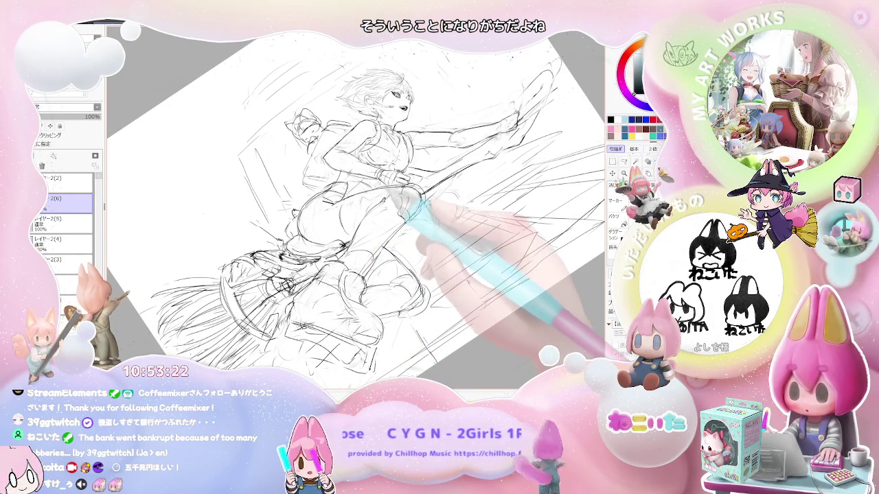
key(Delete)
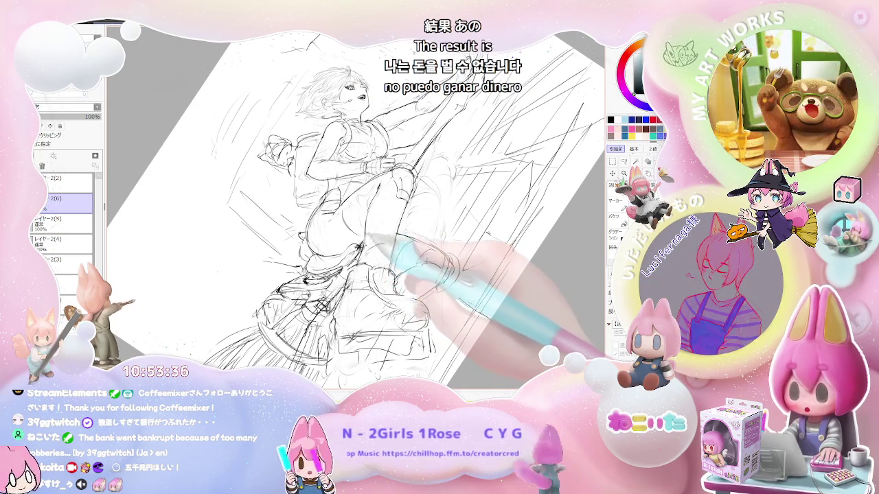
Turn the sketch upright, tilt it into a portrait diagonal, then bring it back upright and larger
key(End)
key(End)
key(End)
key(End)
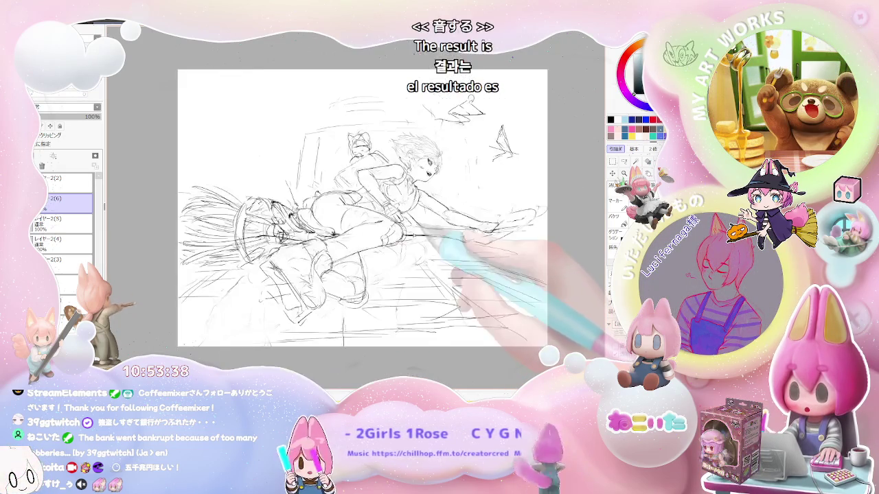
key(Delete)
key(Delete)
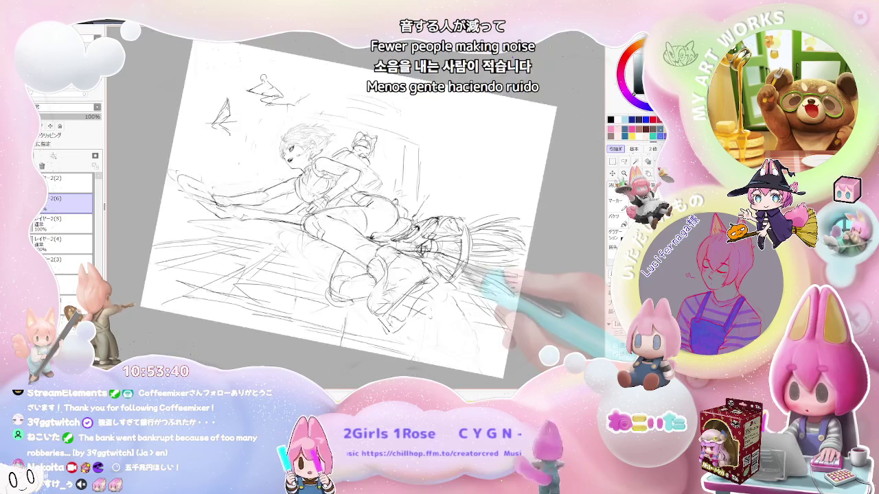
key(Delete)
key(Delete)
key(Page_Up)
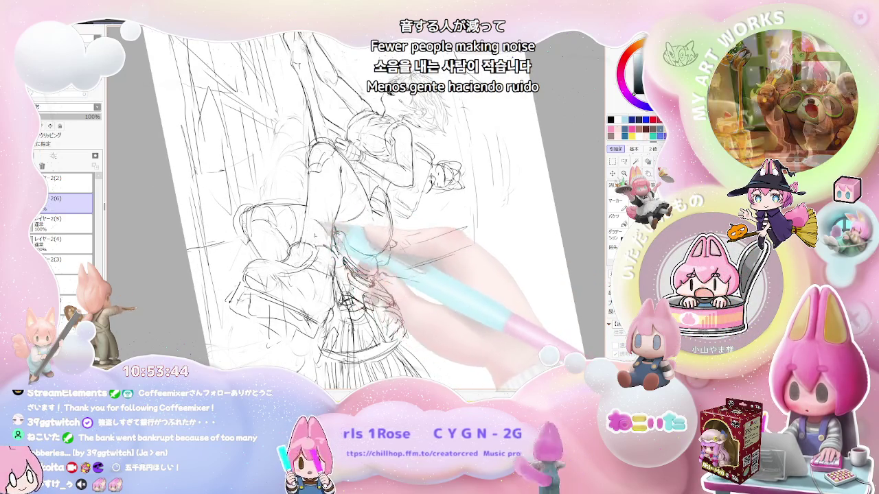
key(Page_Down)
key(End)
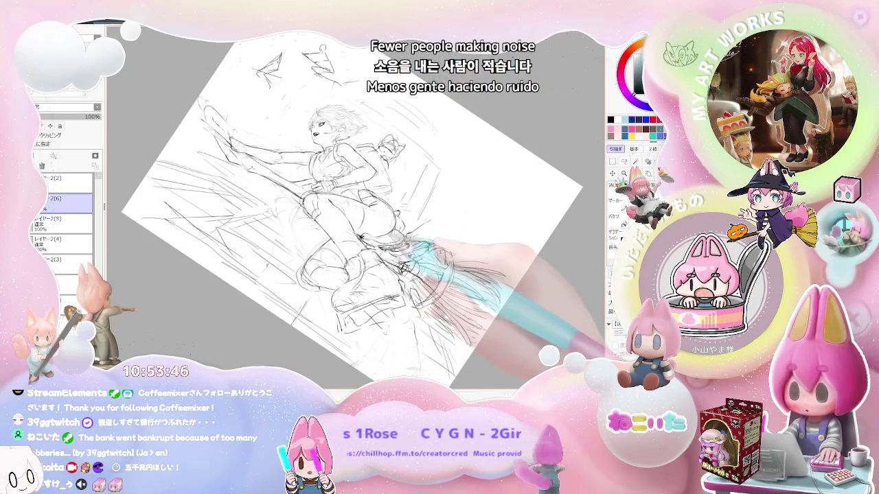
key(Delete)
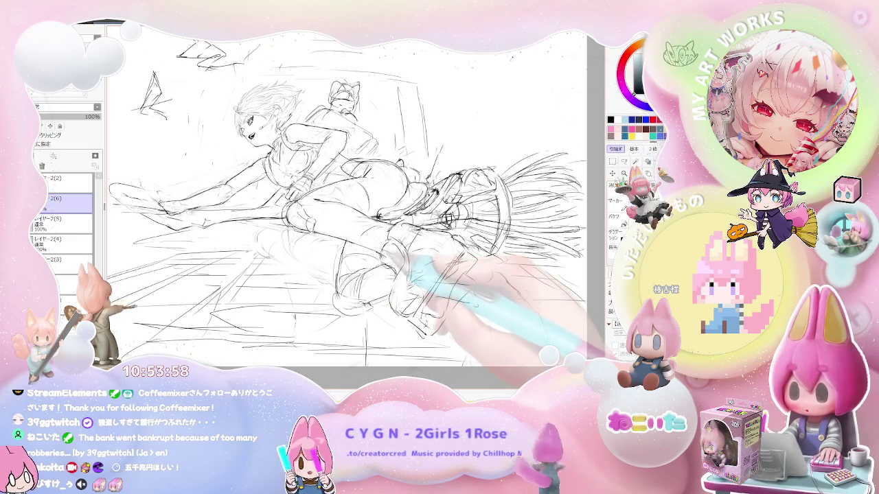
Lay the page horizontal and zoom closely into the figure, then zoom back out to the full page
key(ctrl+minus)
key(Delete)
key(Delete)
key(Delete)
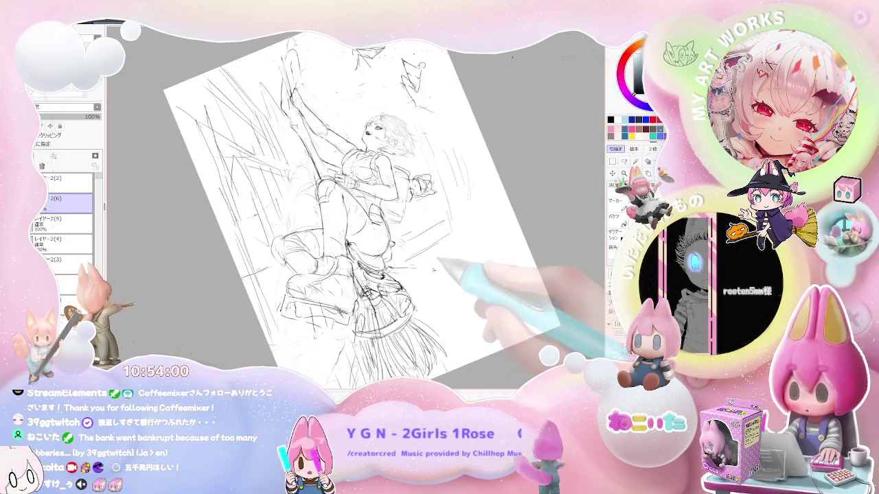
key(End)
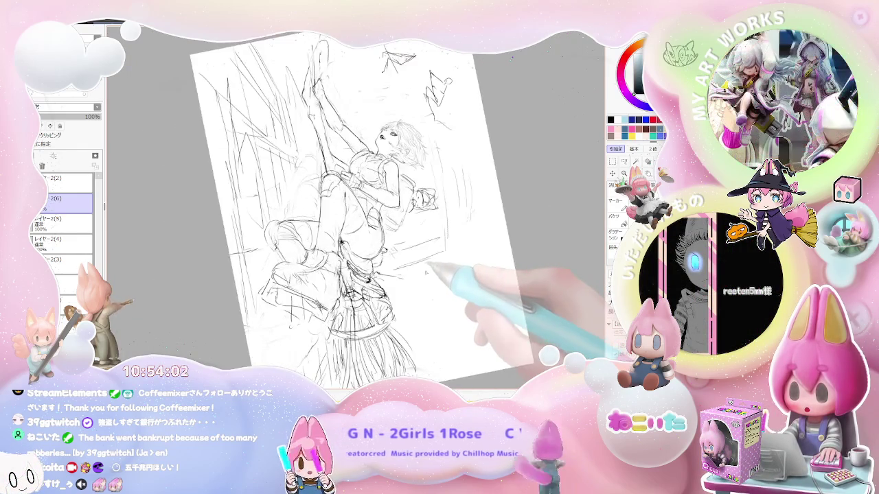
key(Delete)
key(Delete)
key(Delete)
key(ctrl+plus)
key(ctrl+plus)
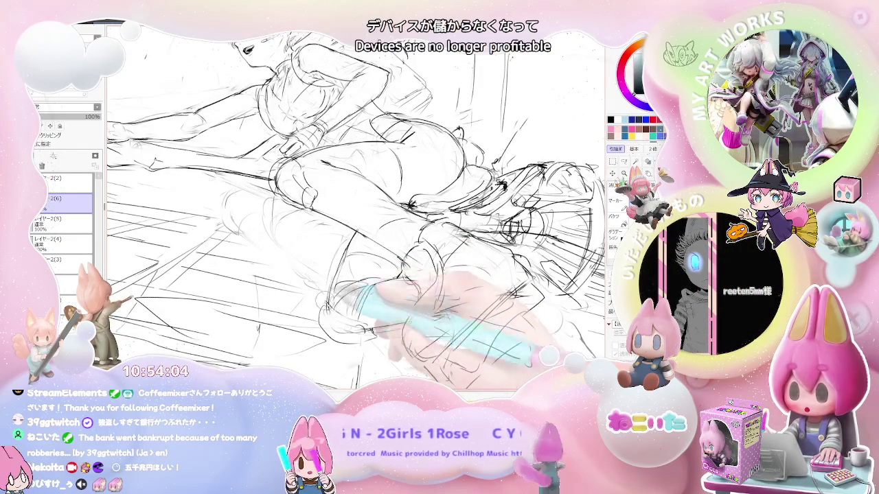
key(ctrl+minus)
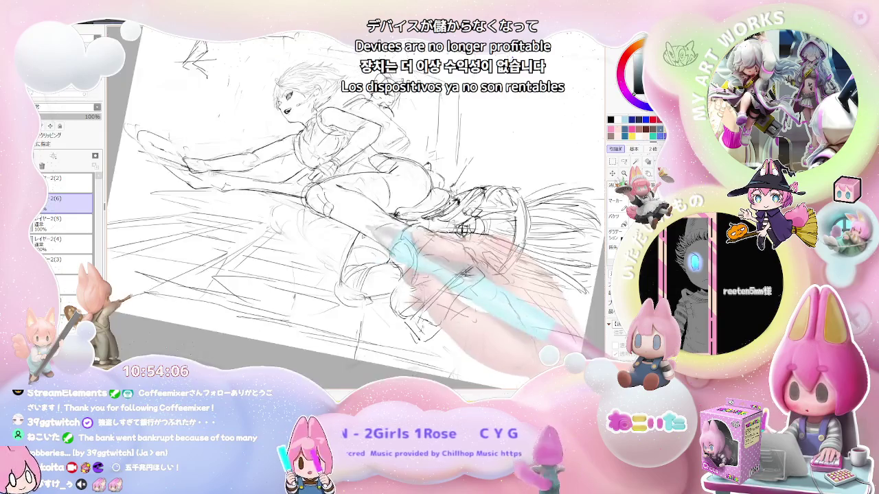
key(ctrl+minus)
key(ctrl+minus)
Set the figure diagonal, zoom in on it, then zoom out and straighten the page upright
key(Delete)
key(Delete)
key(Delete)
key(Delete)
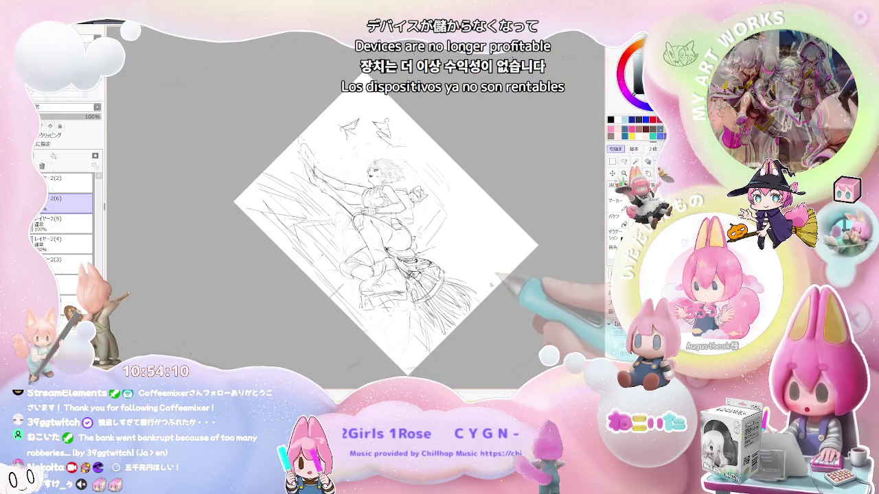
key(End)
key(End)
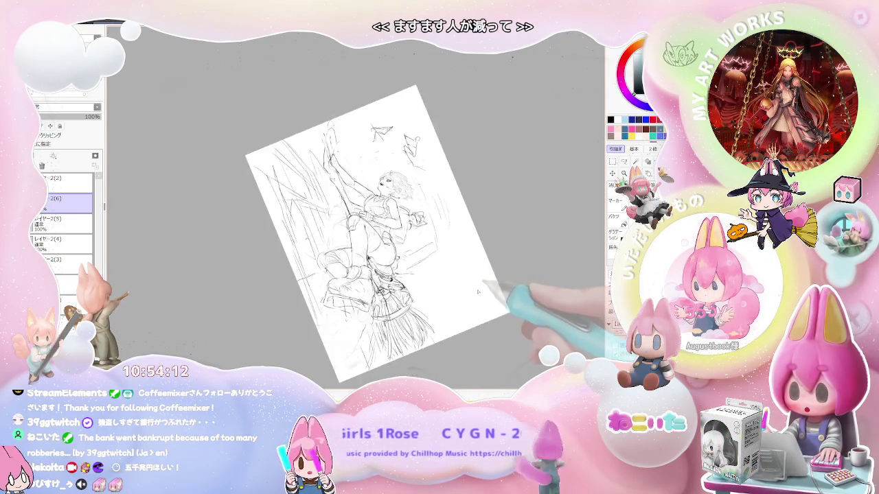
key(End)
key(ctrl+plus)
key(ctrl+plus)
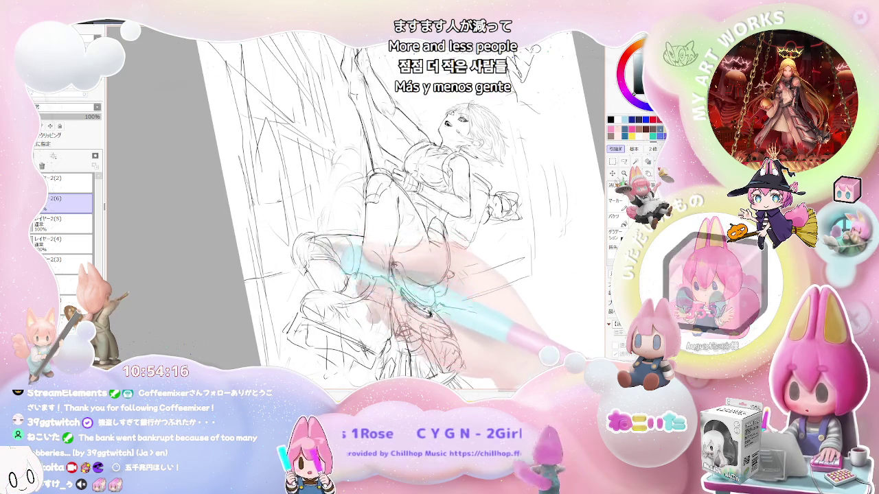
key(ctrl+minus)
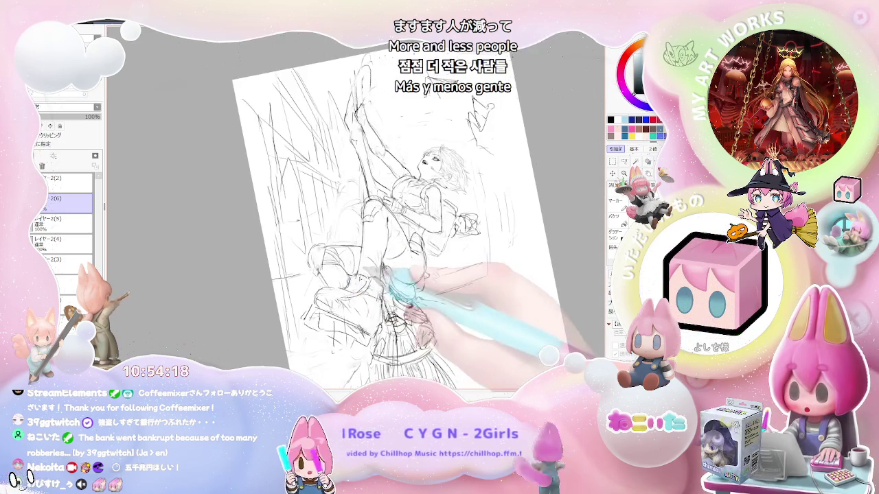
key(End)
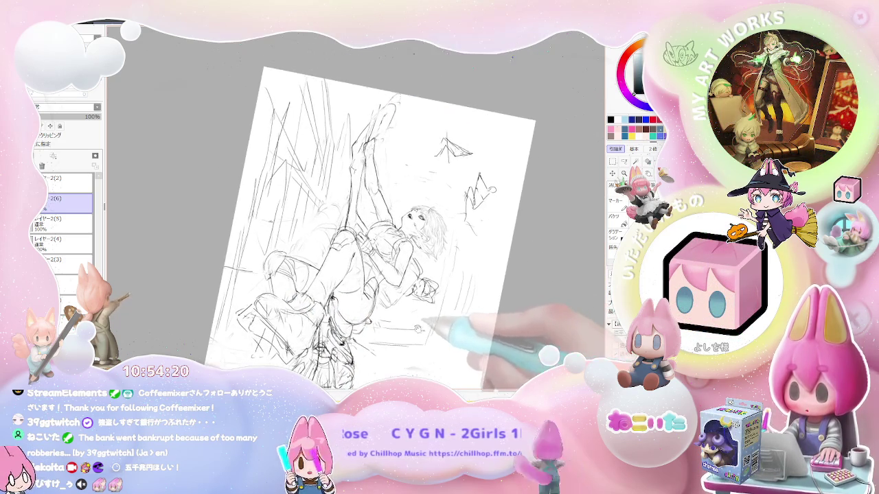
key(Home)
Rotate counter-clockwise and zoom into the figure, then return to the whole page upright
key(Delete)
key(ctrl+plus)
key(ctrl+plus)
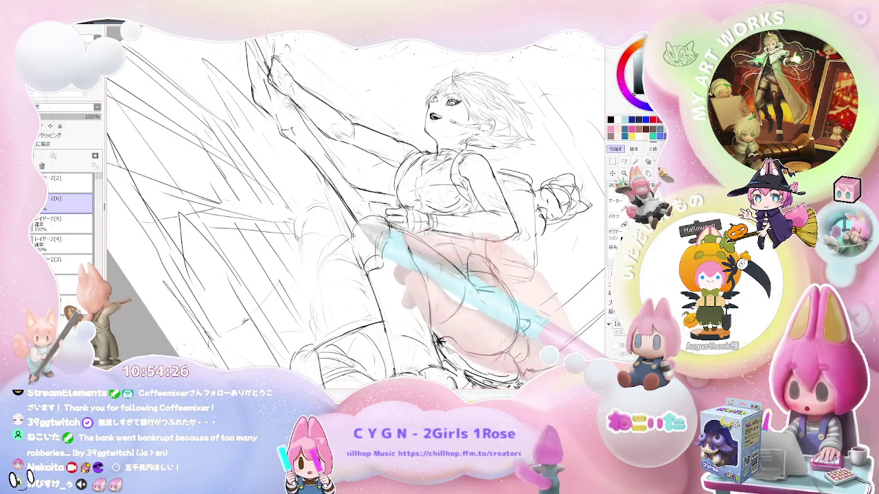
key(ctrl+minus)
key(ctrl+minus)
key(Insert)
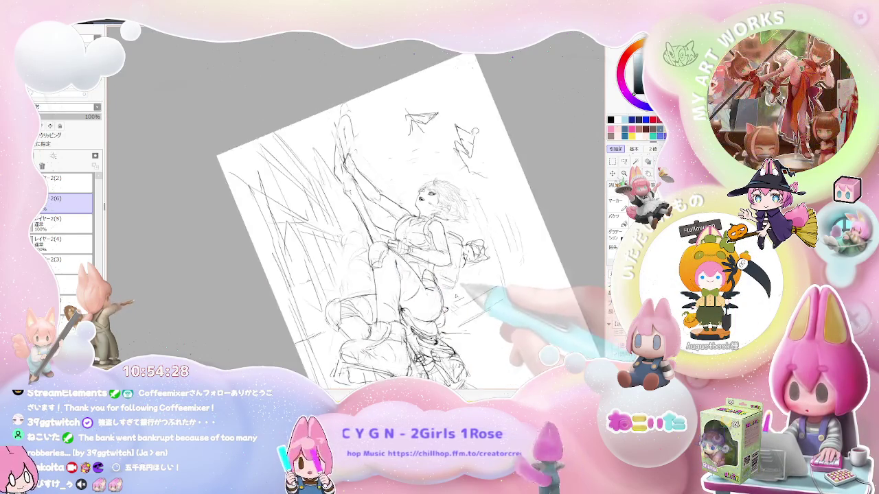
key(End)
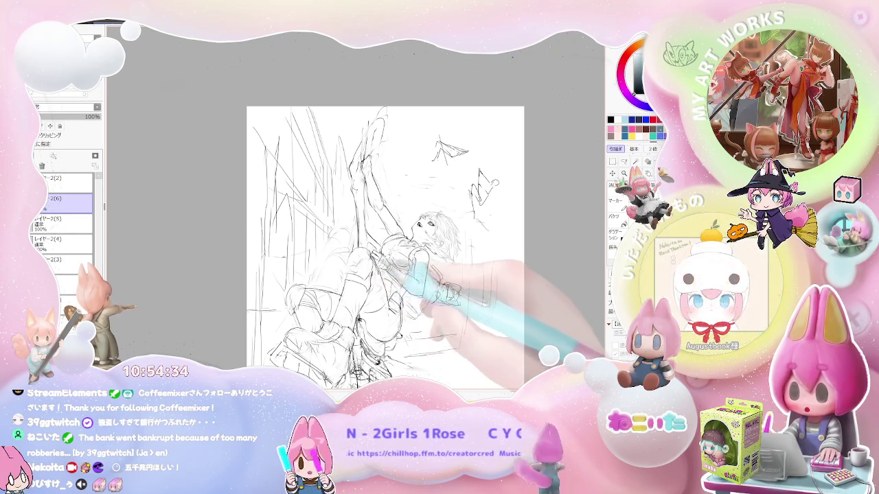
Rotate the page about 60° counter-clockwise, mirror the view to check proportions, and zoom in
key(Delete)
key(Delete)
key(Delete)
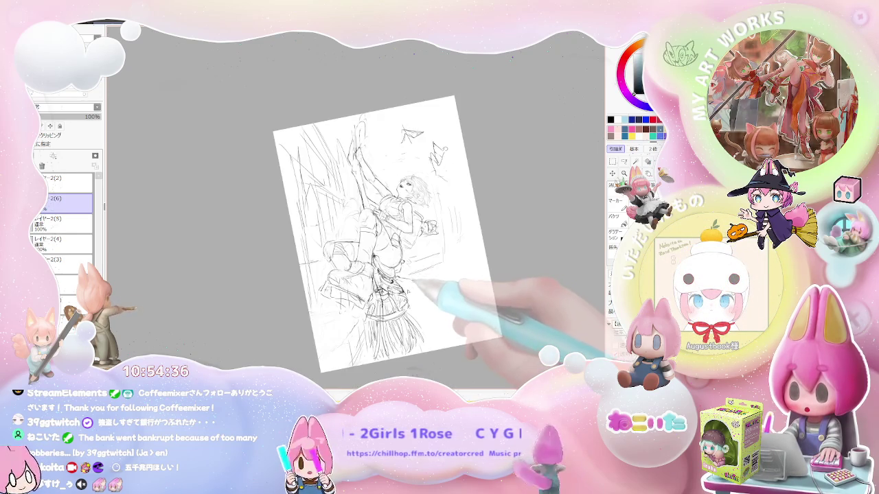
key(Page_Up)
key(Page_Up)
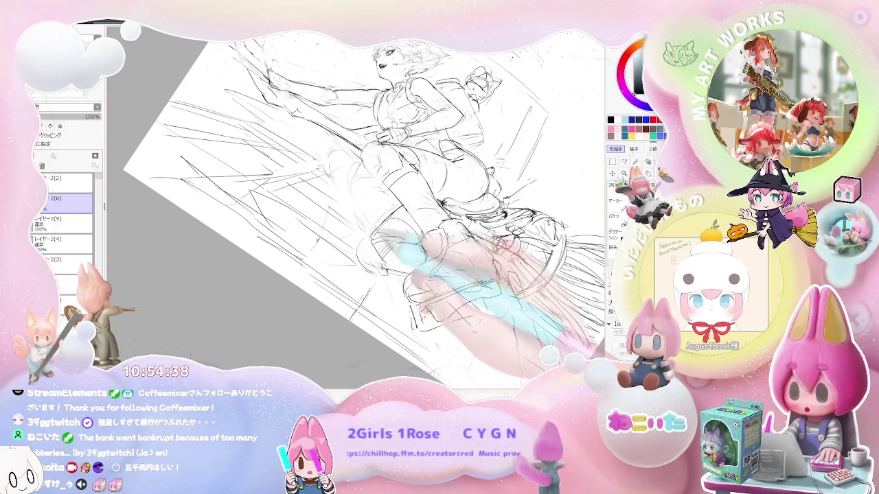
key(Insert)
key(Page_Down)
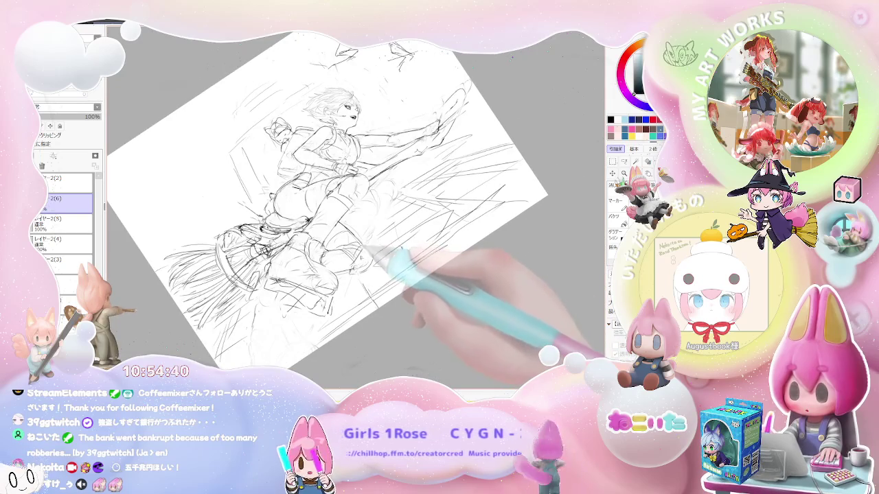
key(End)
key(End)
key(Delete)
key(Delete)
key(Delete)
key(Page_Up)
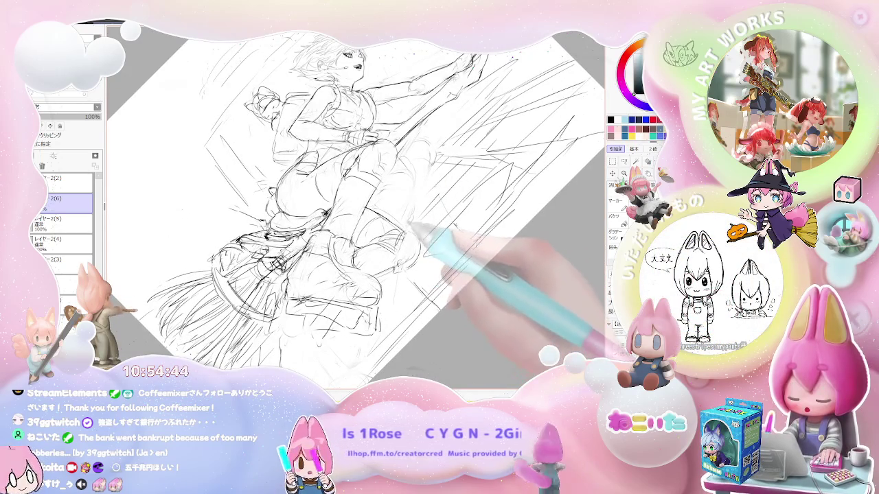
Angle the page so the extended leg points up-right for the thigh lines, then zoom out to the full composition
key(Delete)
key(End)
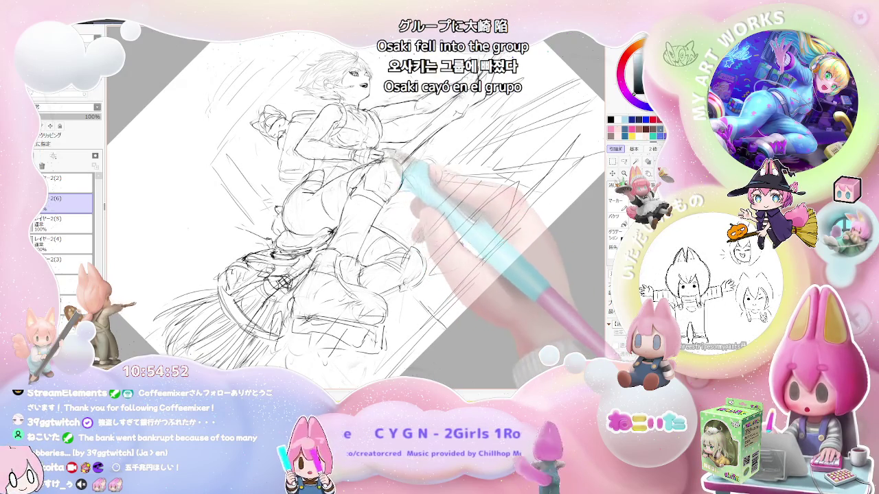
key(End)
key(End)
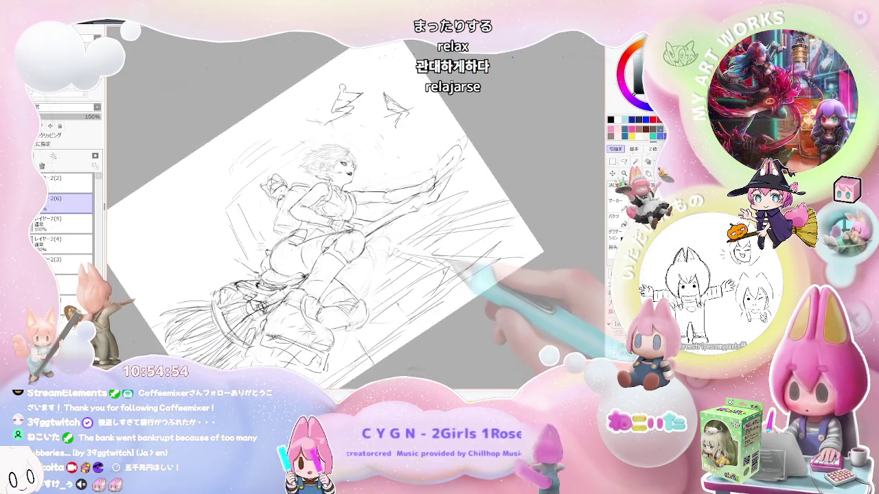
key(Home)
key(ctrl+plus)
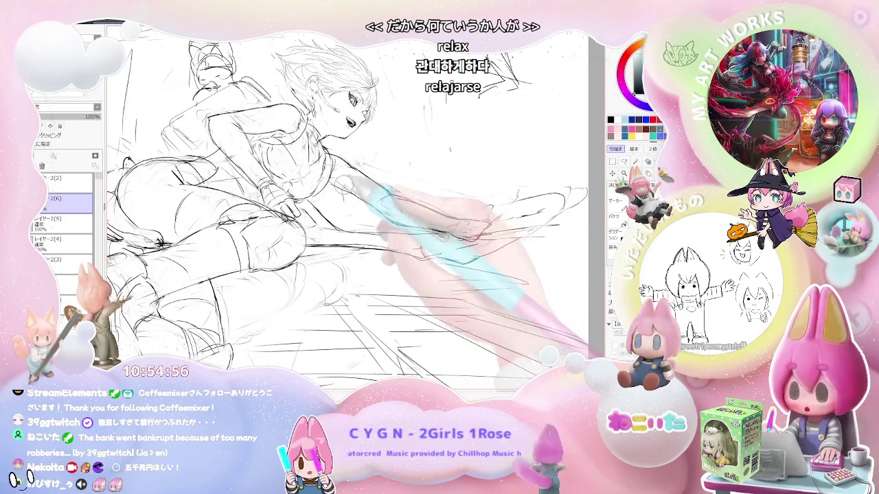
key(Delete)
key(Delete)
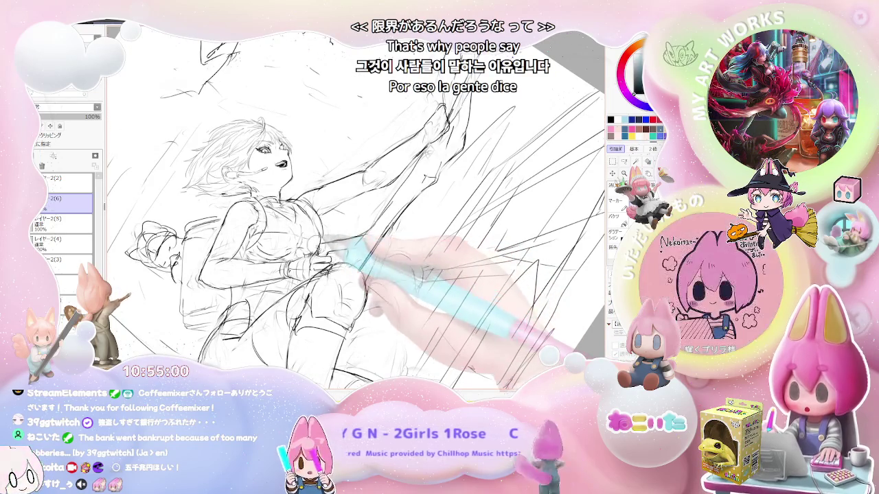
key(ctrl+minus)
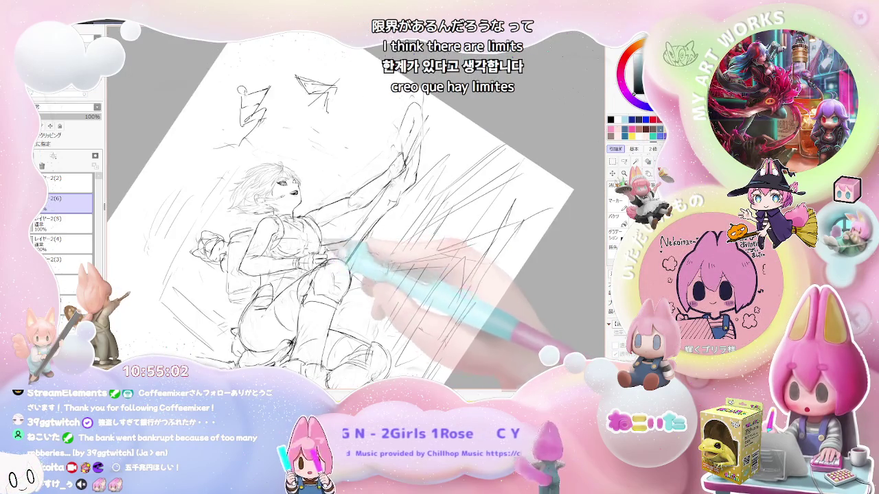
key(ctrl+minus)
key(ctrl+minus)
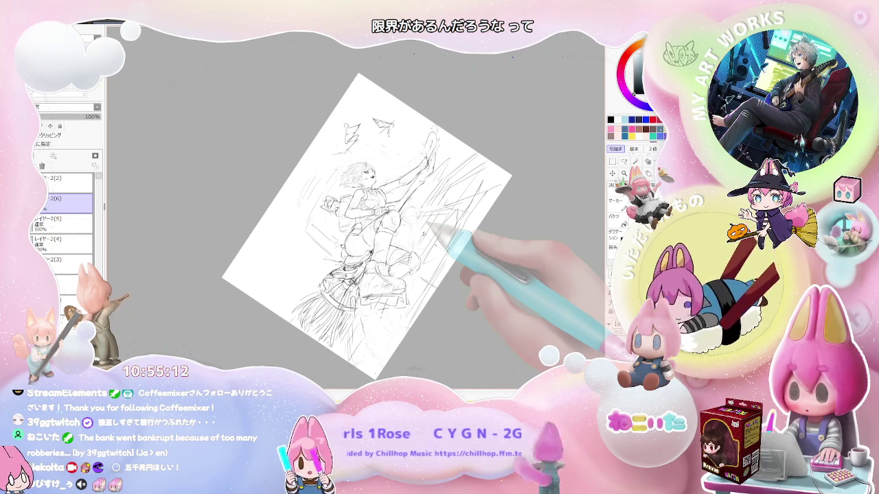
Zoom in and tilt the view, then reset rotation, flip it horizontally and zoom out to the whole sketch
key(ctrl+plus)
key(Delete)
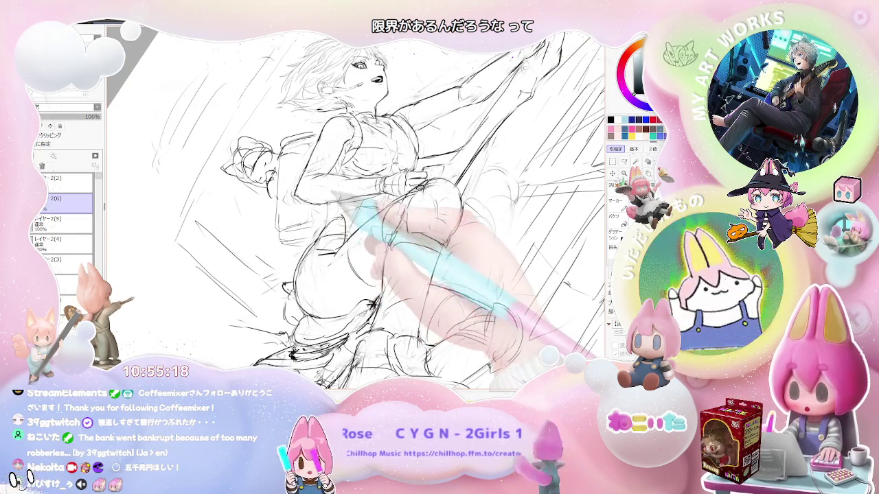
key(End)
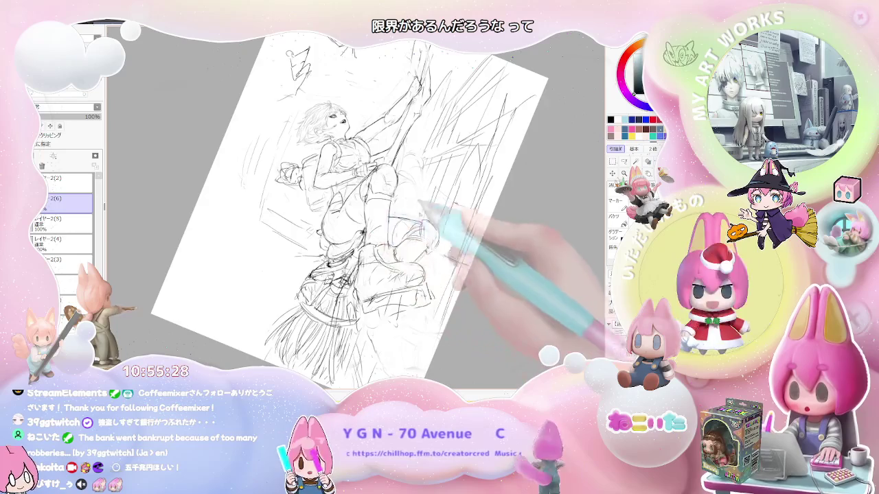
key(Home)
key(Insert)
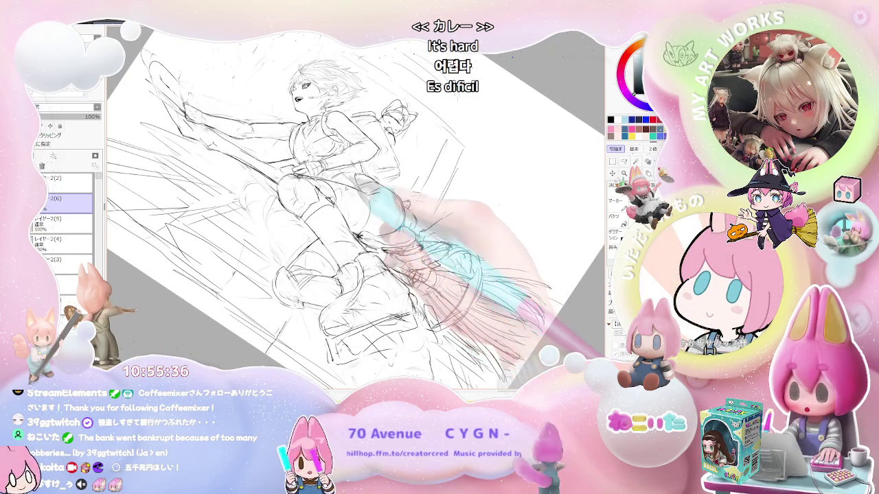
key(minus)
key(minus)
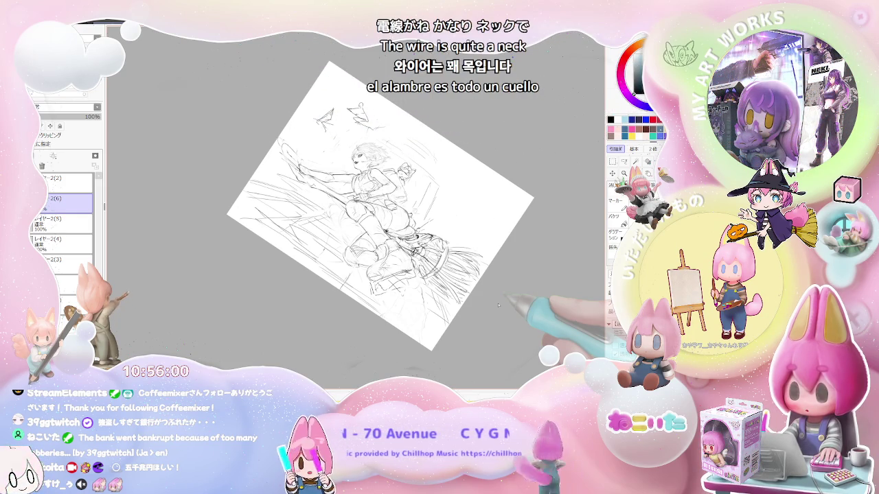
scroll(498, 305, up, 4)
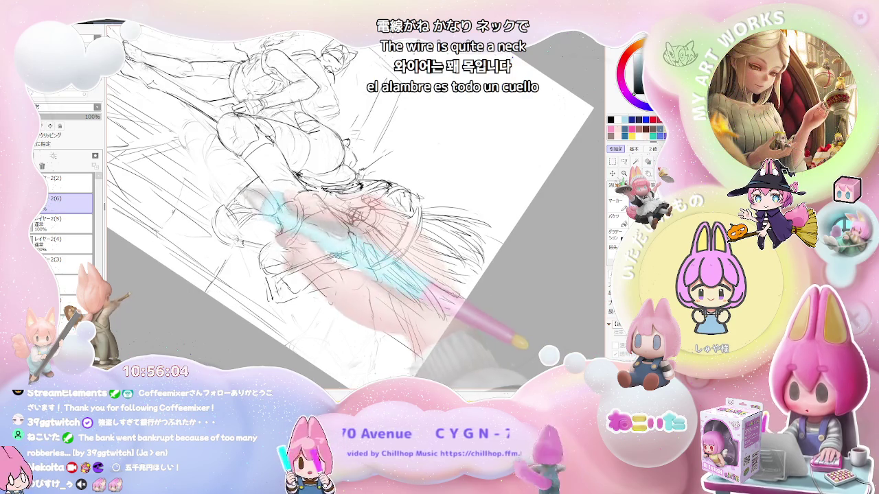
key(Home)
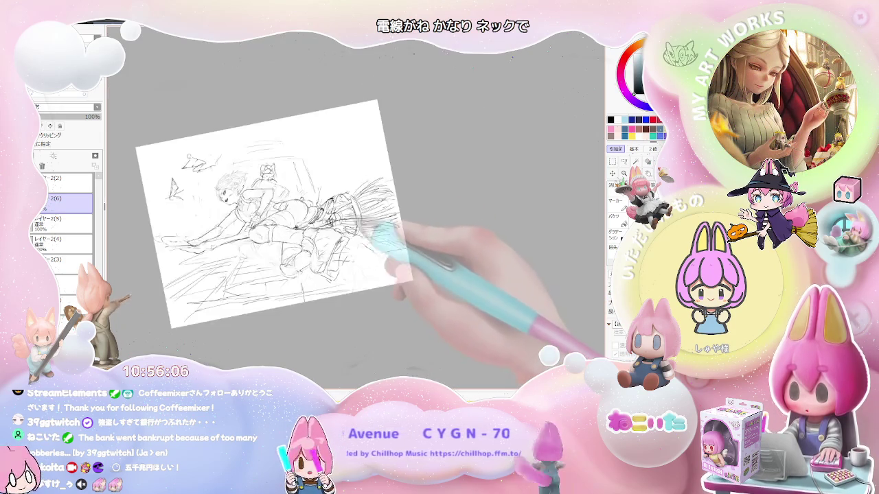
Zoom in and out, turn the flipped view a quarter turn clockwise, then tilt and enlarge the whole figure
scroll(275, 199, up, 4)
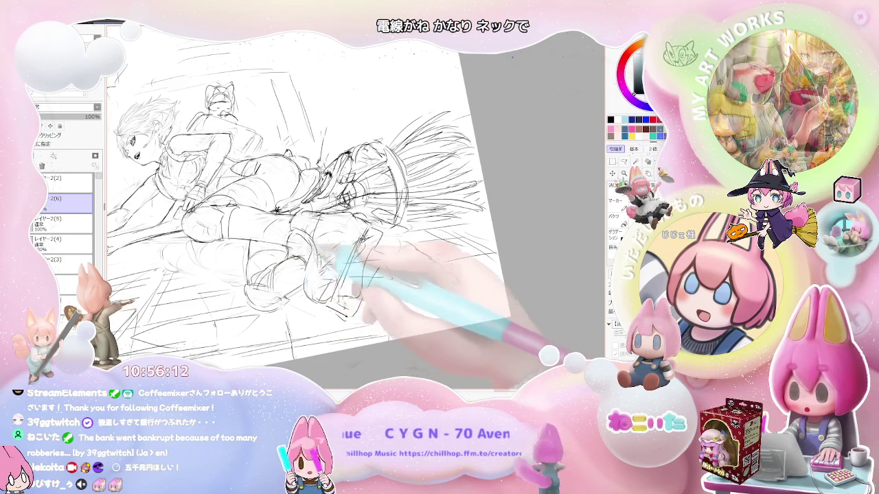
scroll(289, 199, down, 2)
scroll(289, 199, down, 2)
key(End)
scroll(289, 206, up, 2)
scroll(309, 226, down, 2)
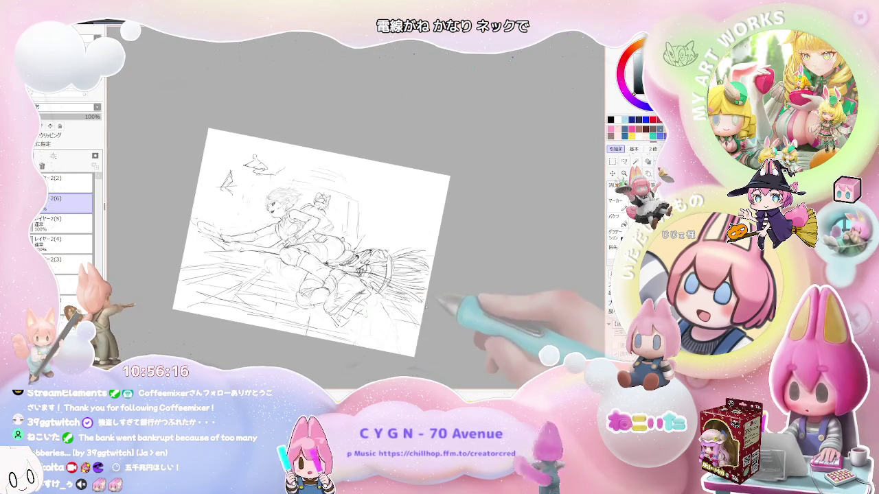
scroll(288, 206, up, 2)
scroll(288, 206, up, 1)
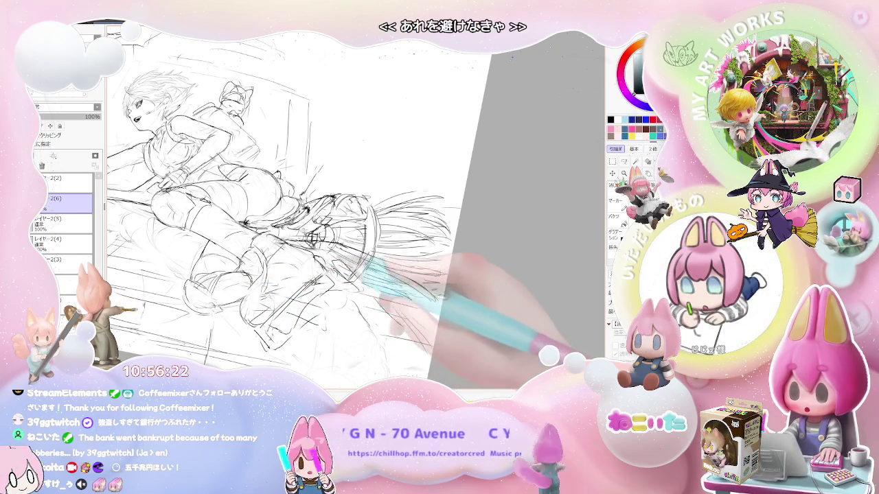
scroll(288, 206, down, 1)
scroll(289, 206, up, 1)
key(End)
key(End)
key(End)
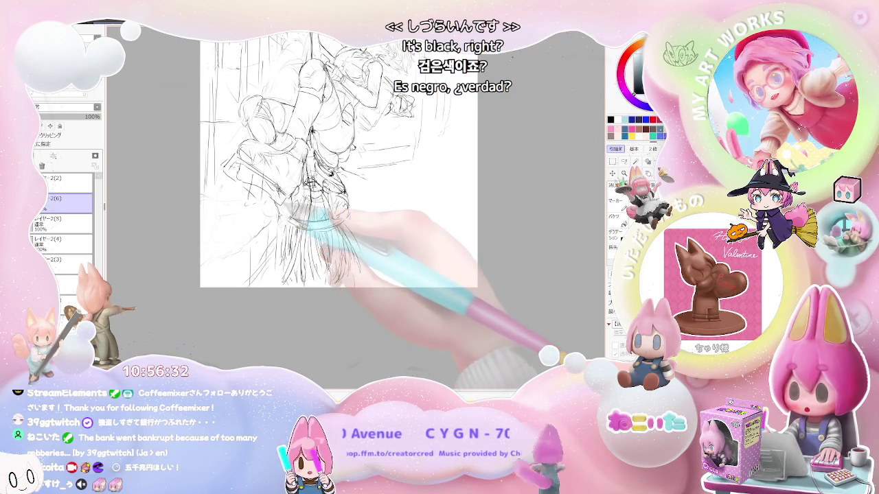
drag(323, 219, 336, 254)
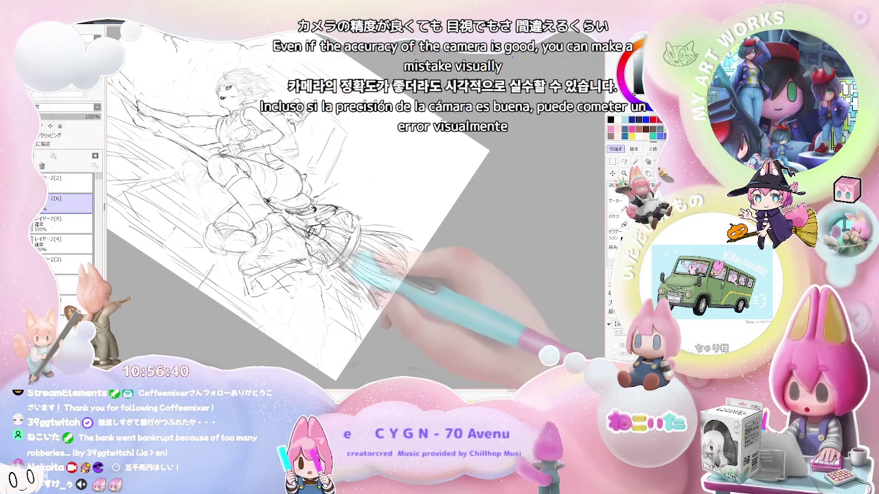
Mirror the view with H and zoom in on the tilted sketch, then back out to the whole page
key(ctrl+minus)
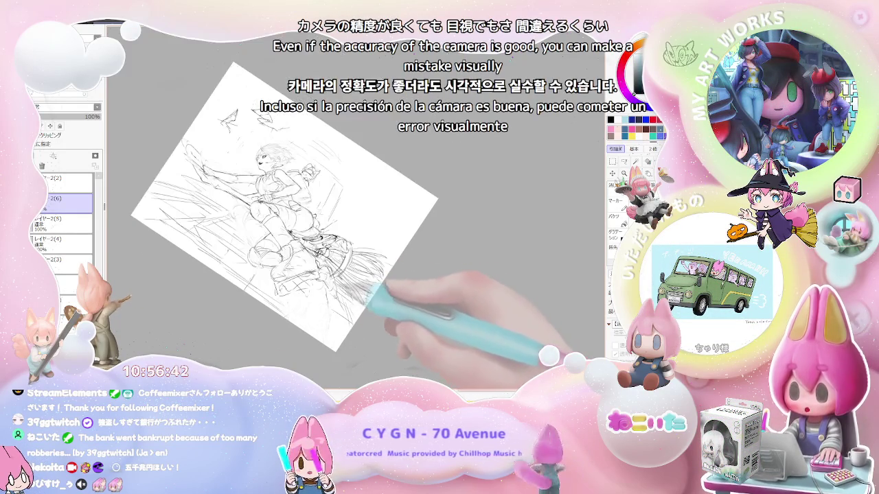
key(h)
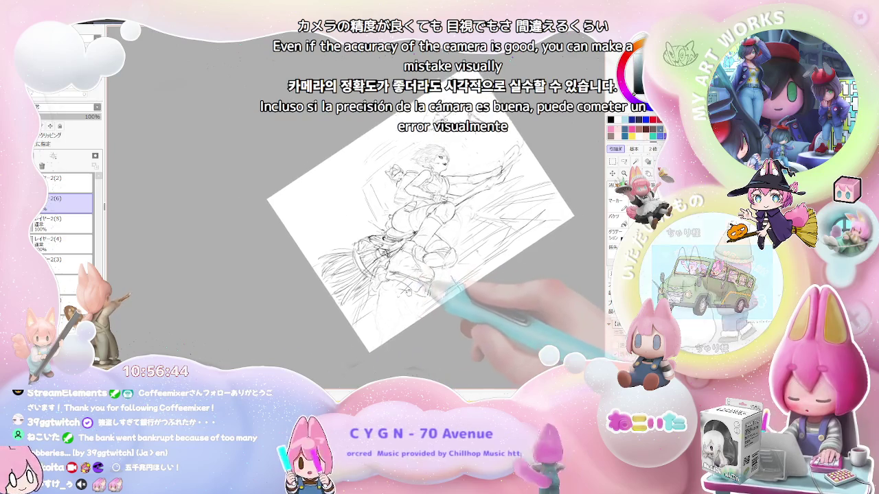
key(ctrl+plus)
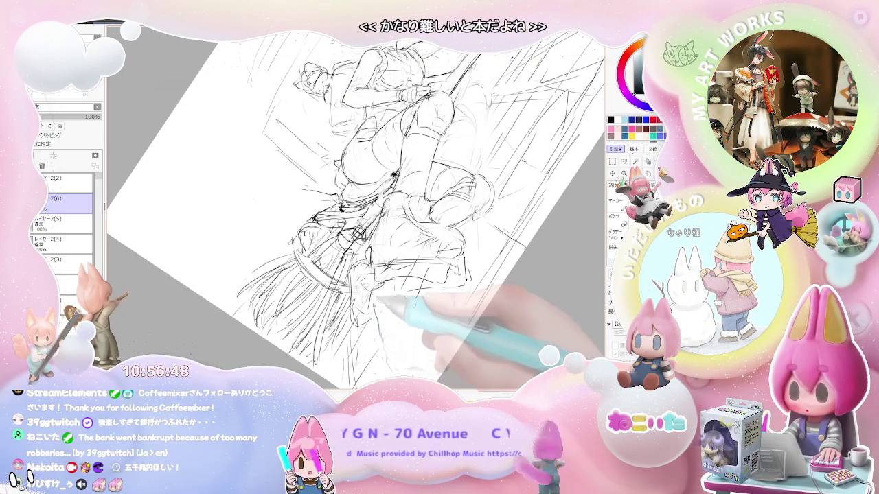
key(ctrl+minus)
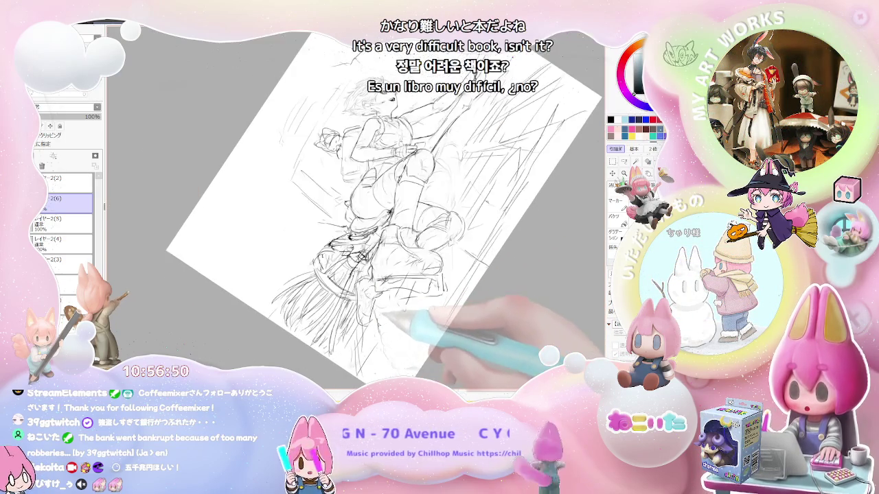
key(ctrl+minus)
Level the page as a landscape view, then zoom in and tilt the sketch to nearly horizontal
key(End)
key(End)
key(End)
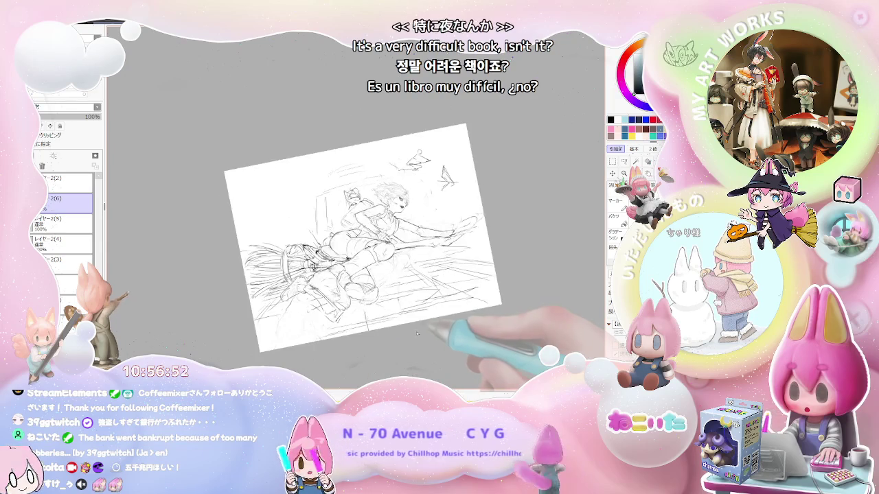
key(End)
key(ctrl+plus)
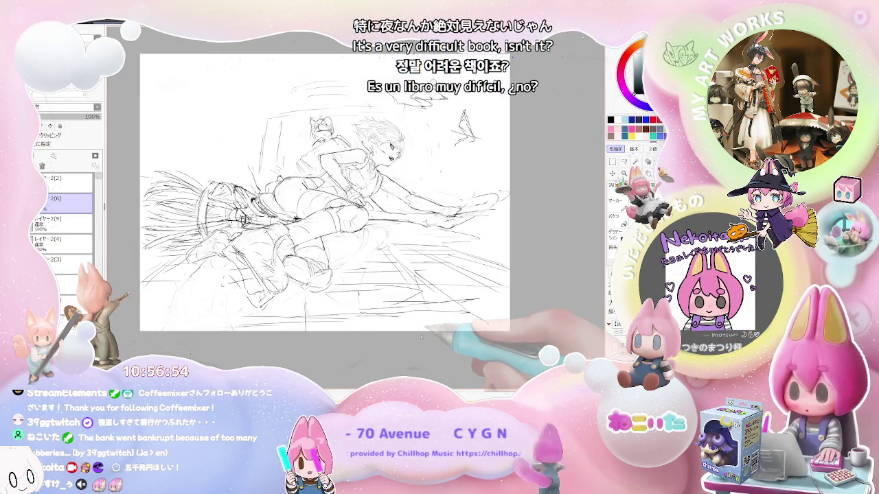
key(Delete)
key(Delete)
key(Delete)
key(Delete)
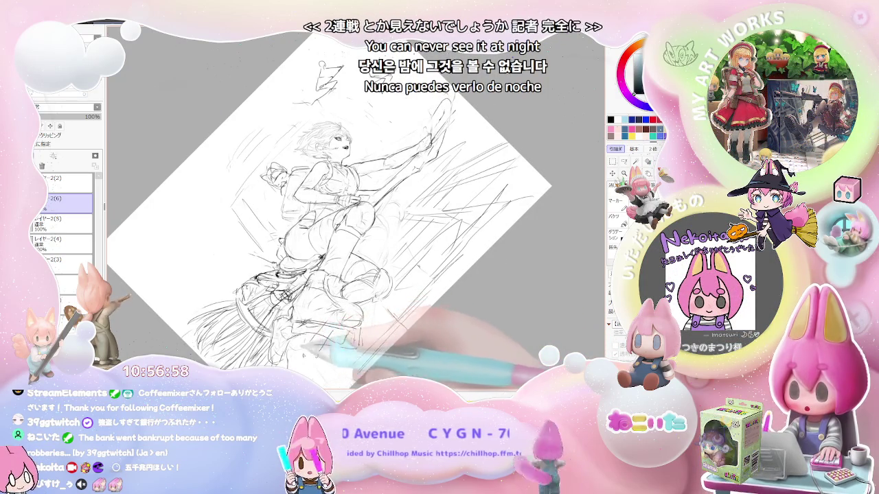
key(End)
key(End)
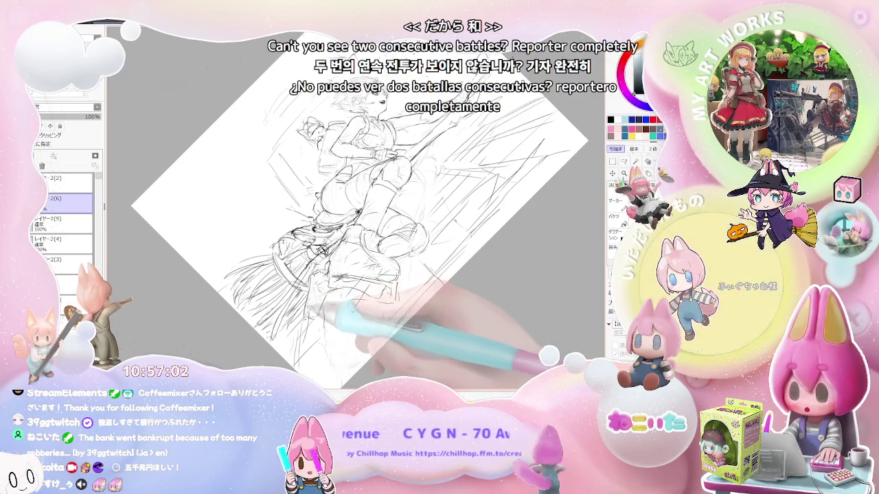
key(End)
key(End)
key(End)
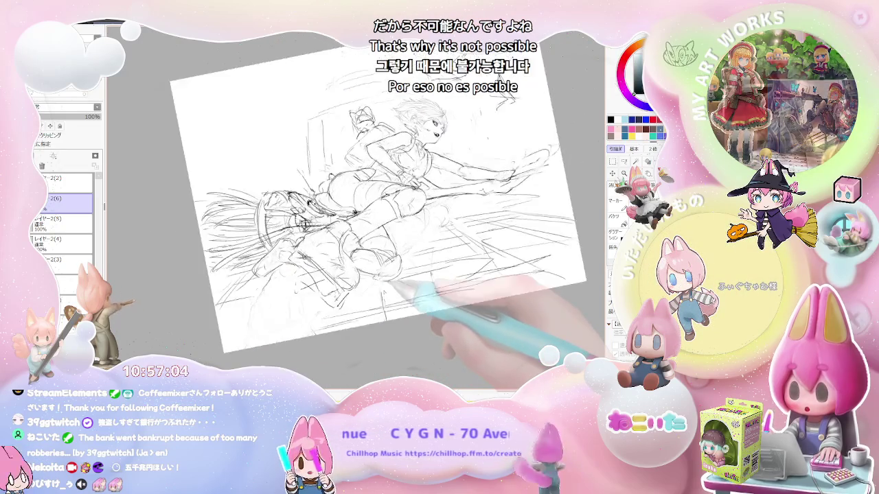
Swing the sketch to a steep diagonal, rotate it toward upright, and shift the view slightly right
key(Delete)
key(Delete)
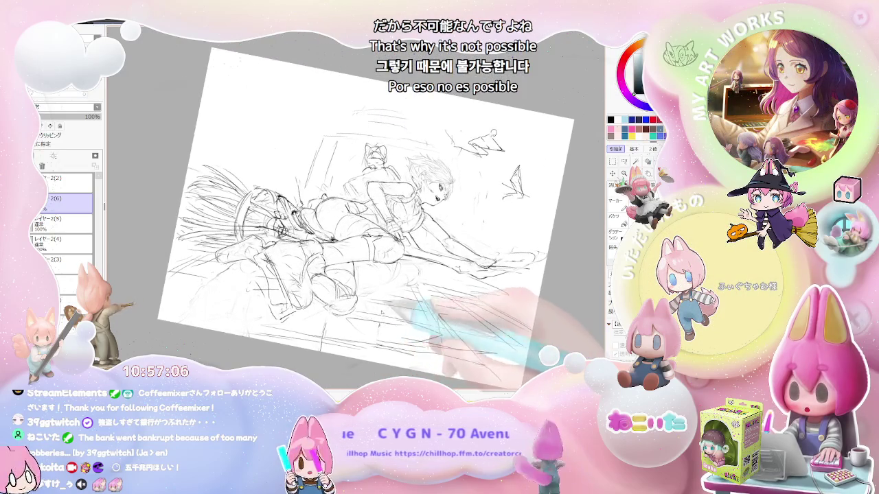
key(Delete)
key(Delete)
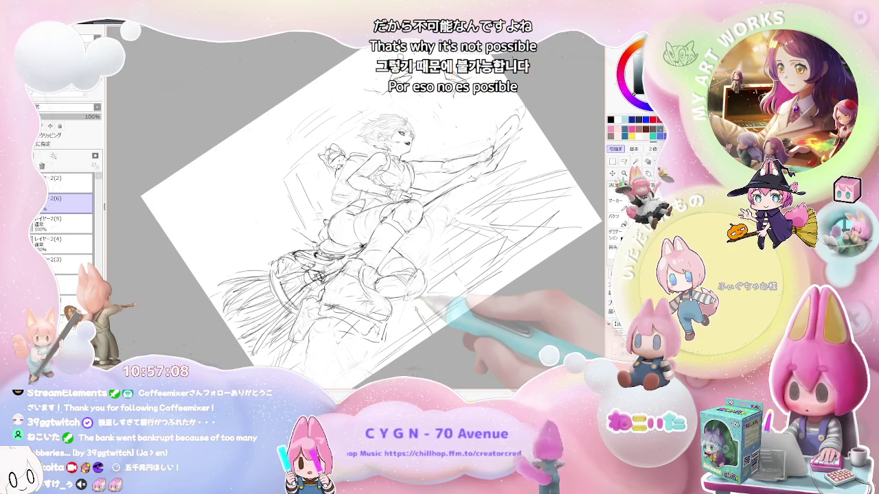
key(Delete)
key(Delete)
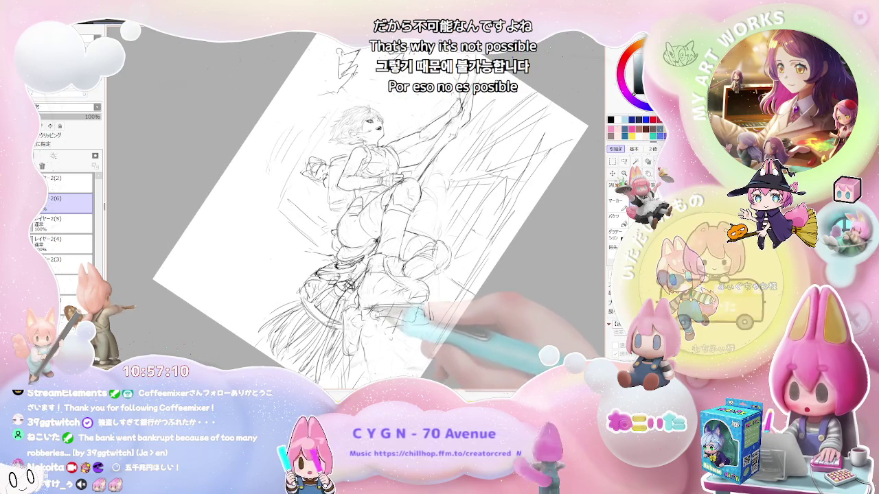
key(Delete)
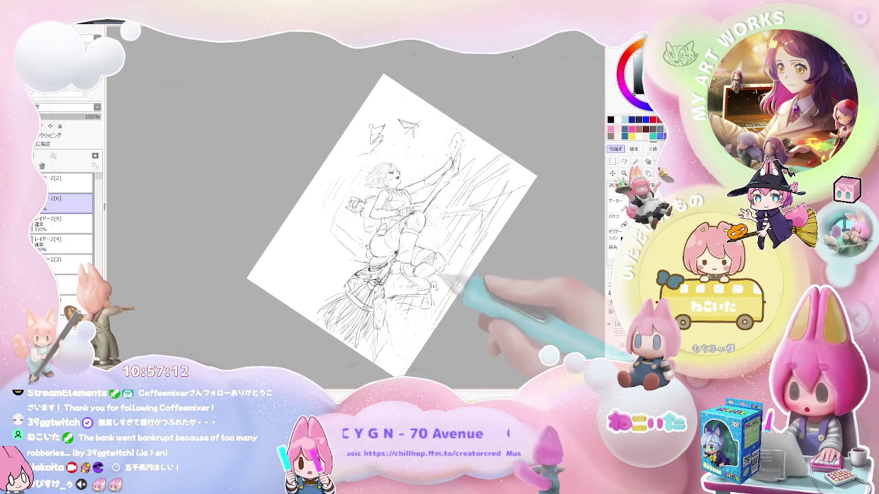
key(Delete)
key(Delete)
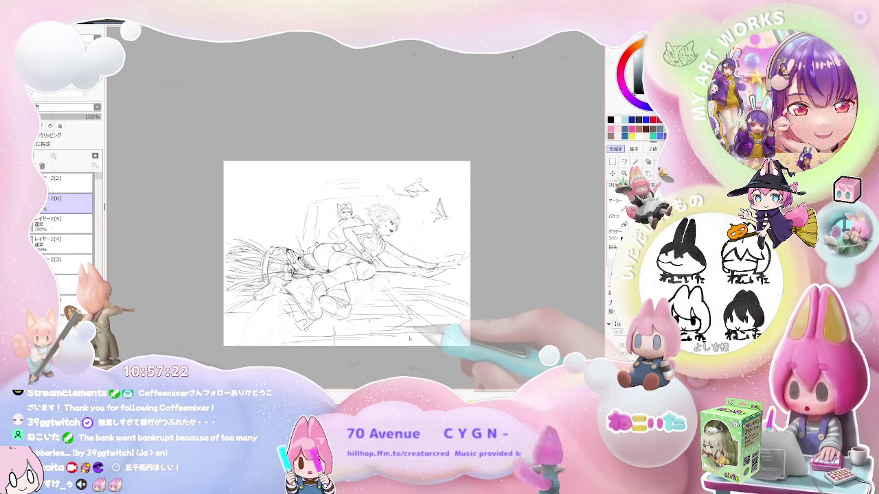
mouse_move(439, 323)
mouse_down()
mouse_move(470, 319)
mouse_move(432, 329)
mouse_up()
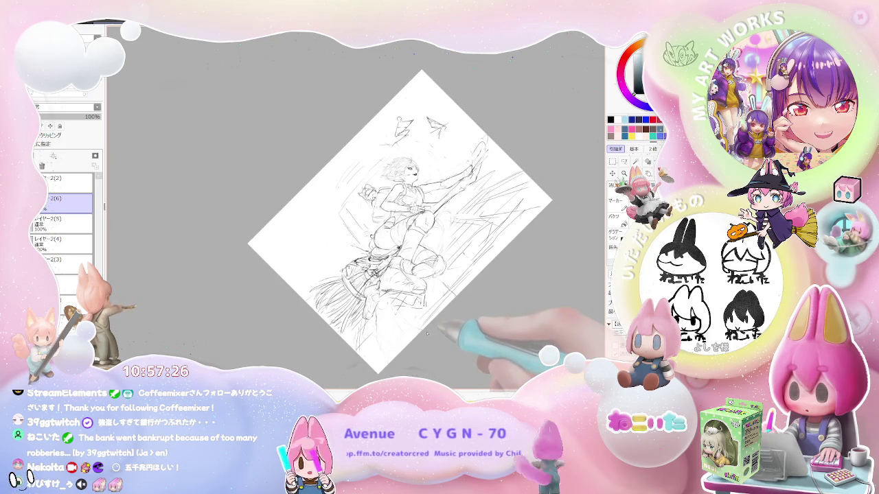
Zoom in, mirror the view so the figure faces left, and tilt it to a steep diagonal
key(ctrl+plus)
key(ctrl+plus)
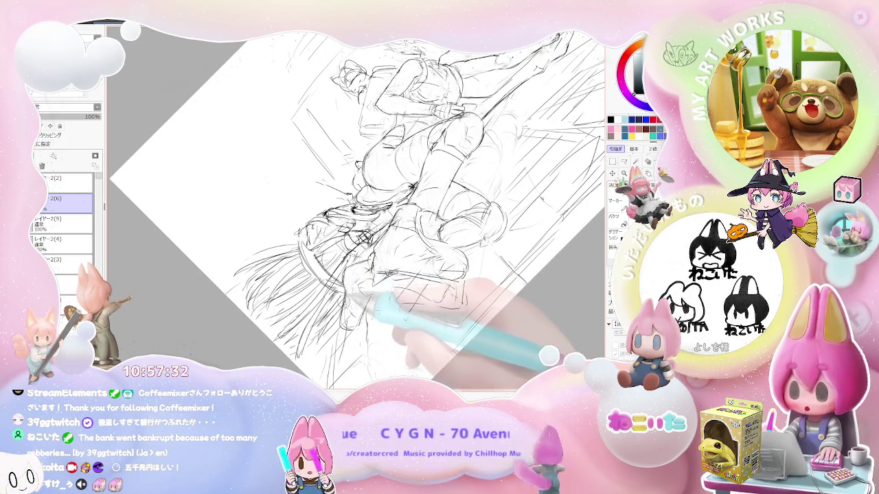
key(End)
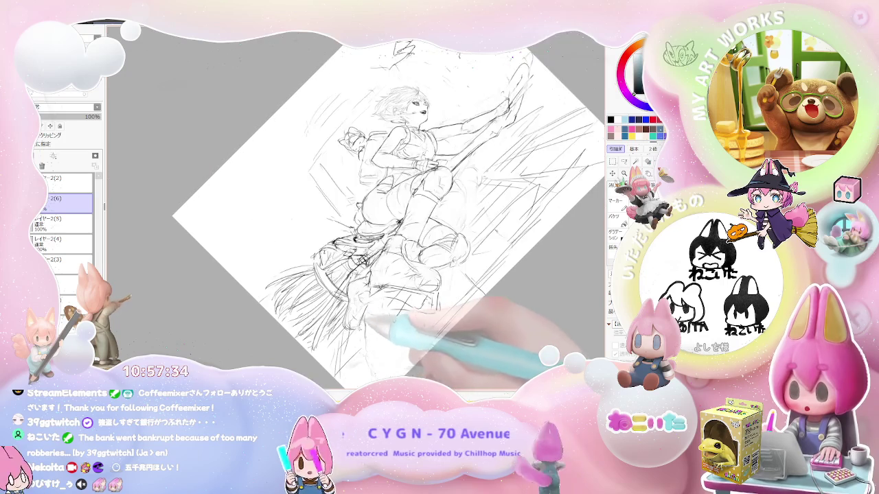
key(End)
key(End)
key(Insert)
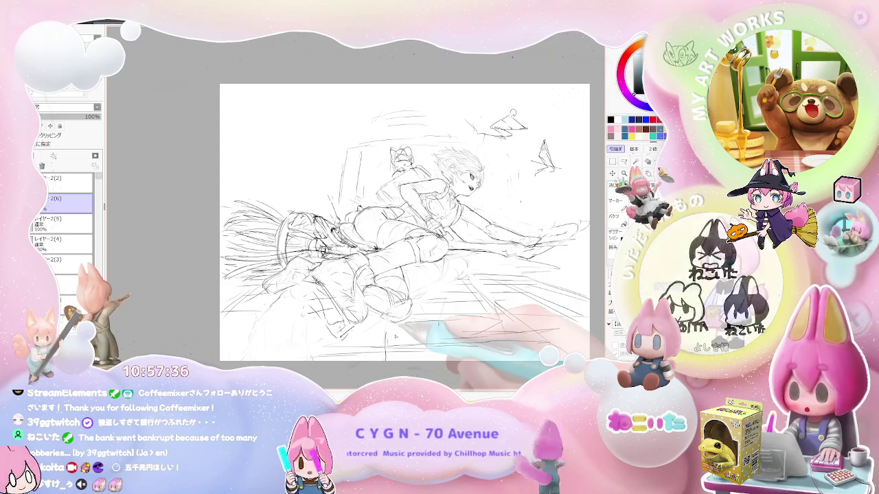
key(End)
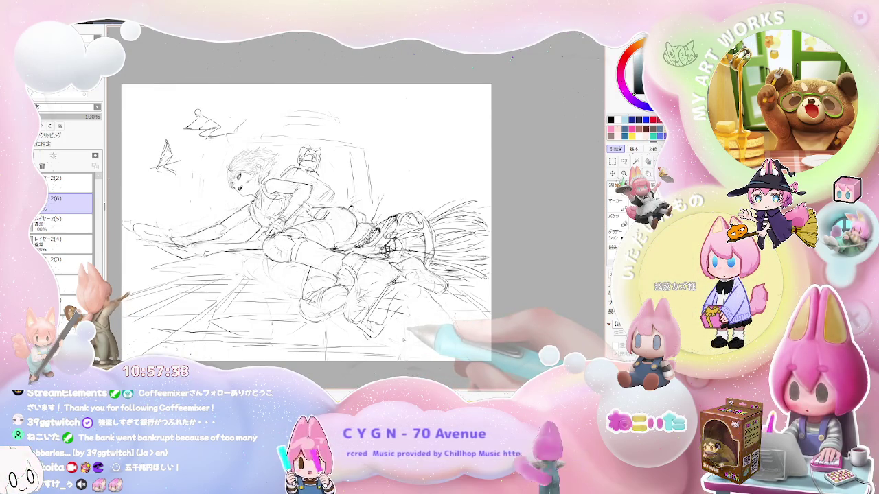
key(End)
key(End)
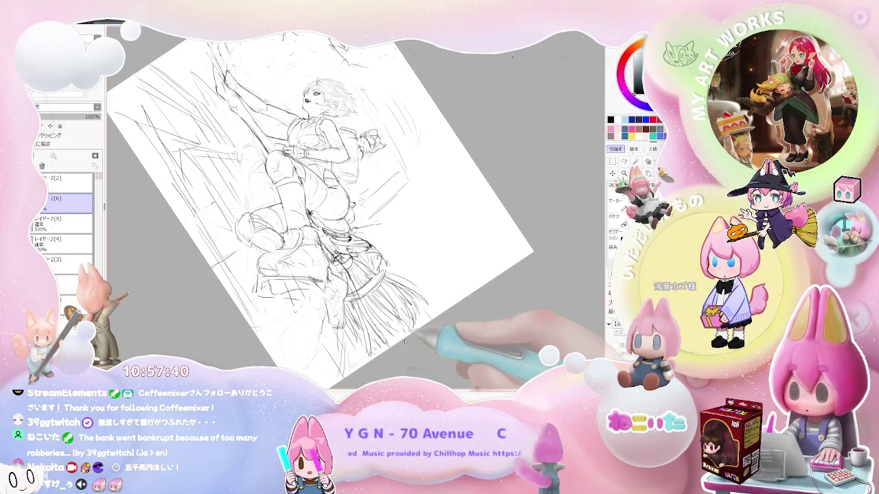
key(Page_Down)
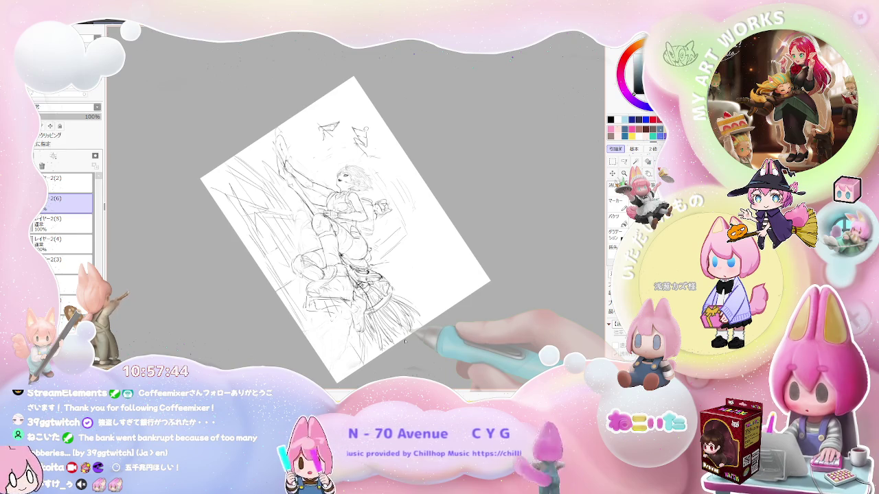
Straighten and enlarge the sketch, then turn the canvas so the broom points right for bristle strokes
key(Home)
key(Page_Up)
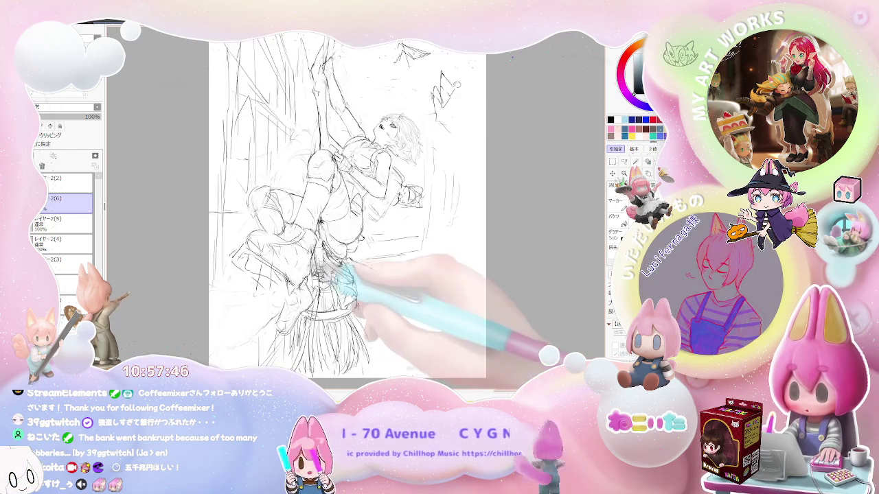
key(Page_Up)
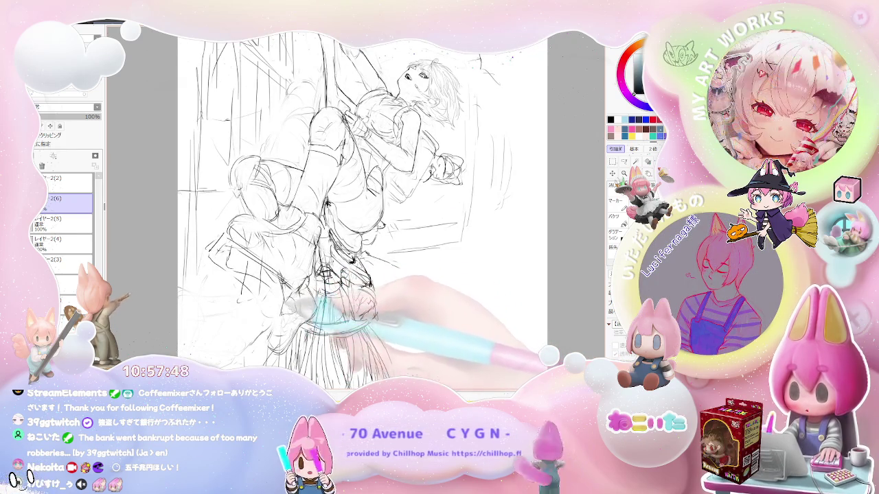
key(Delete)
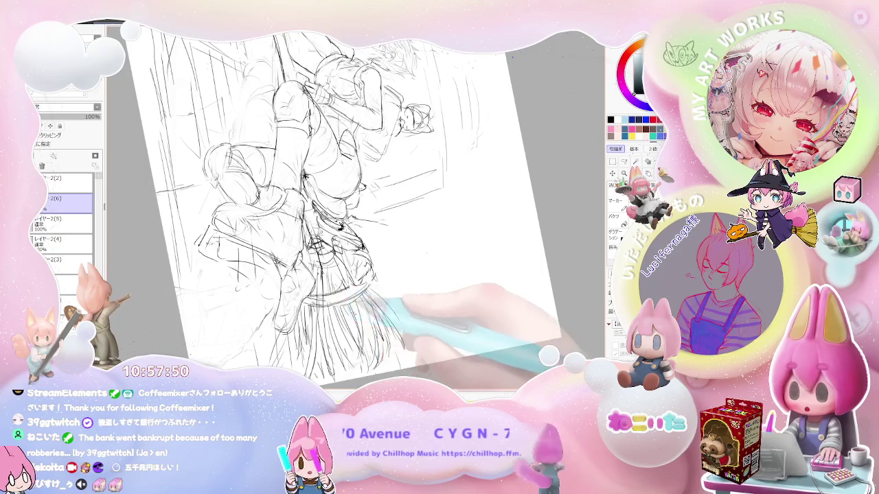
key(Delete)
key(Delete)
key(Delete)
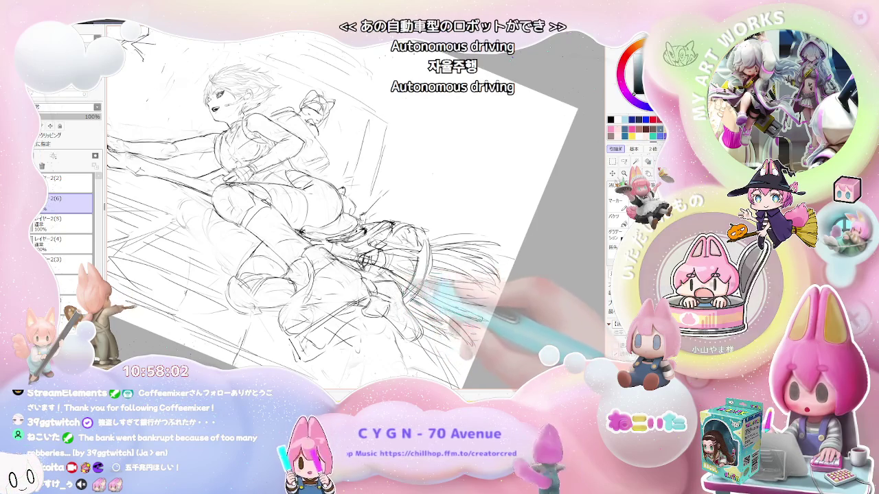
key(ctrl+minus)
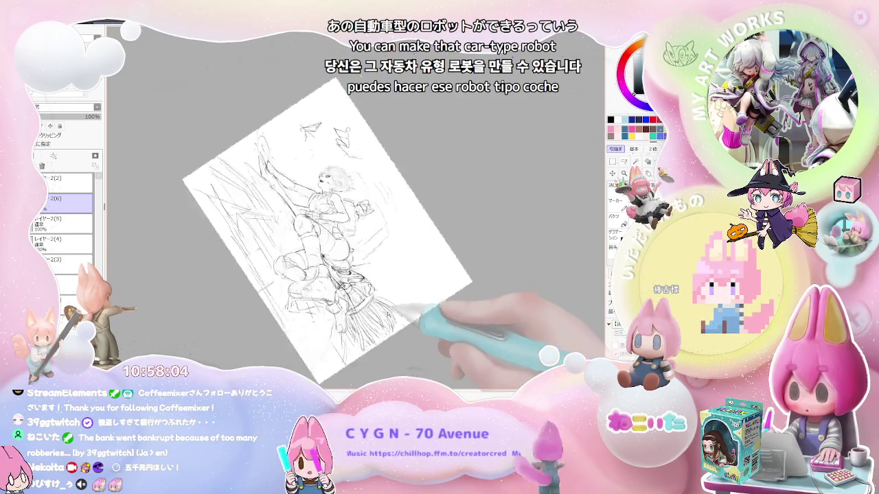
key(Home)
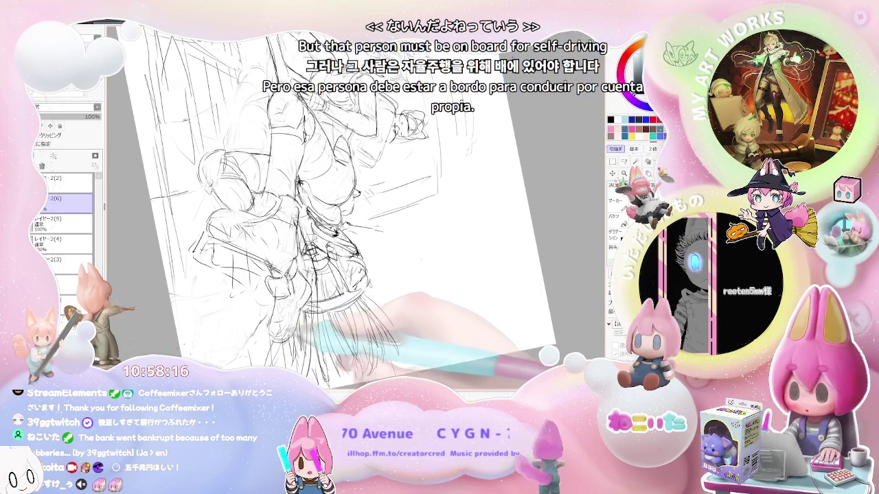
Tilt the canvas the other way, return upright to the full page, and briefly zoom on the figure
key(End)
key(End)
key(End)
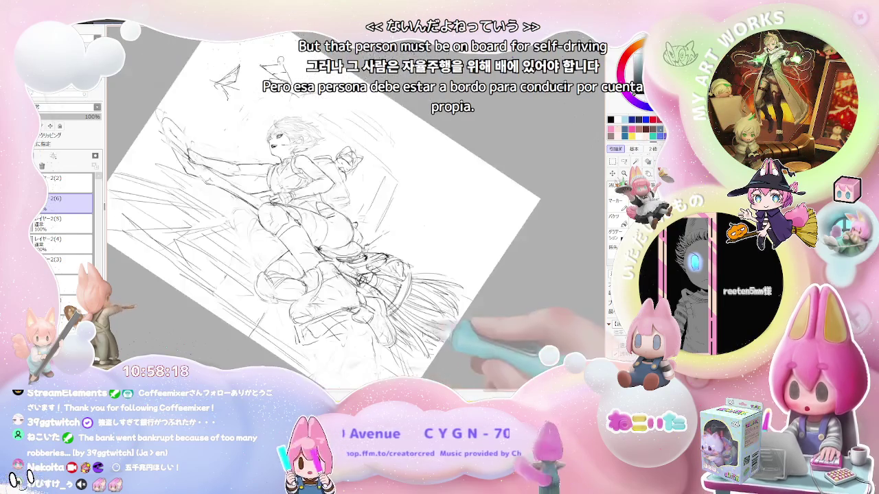
key(ctrl+minus)
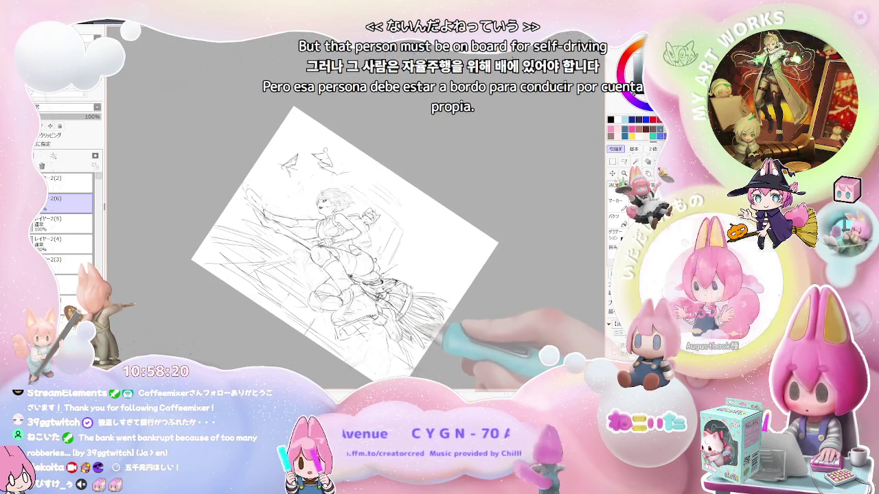
key(Delete)
key(Home)
key(ctrl+plus)
key(ctrl+plus)
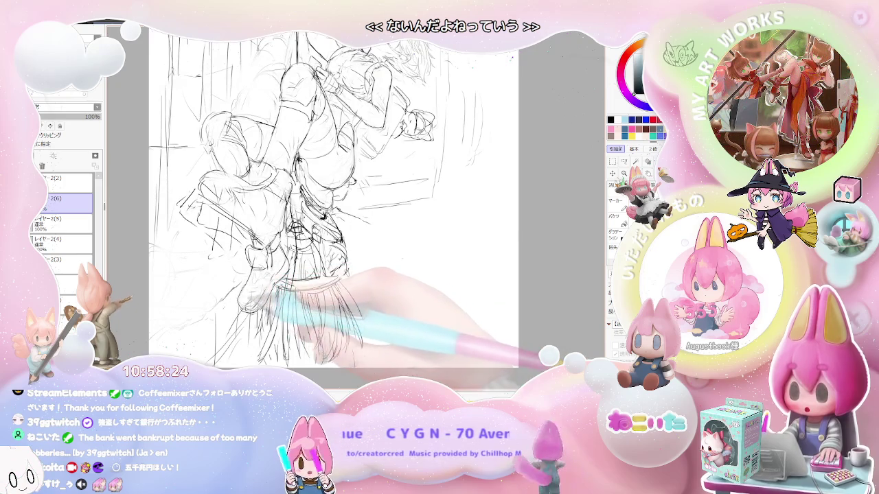
key(ctrl+minus)
Tilt the canvas counter-clockwise until the figure lies level, then zoom in on the boots
key(Delete)
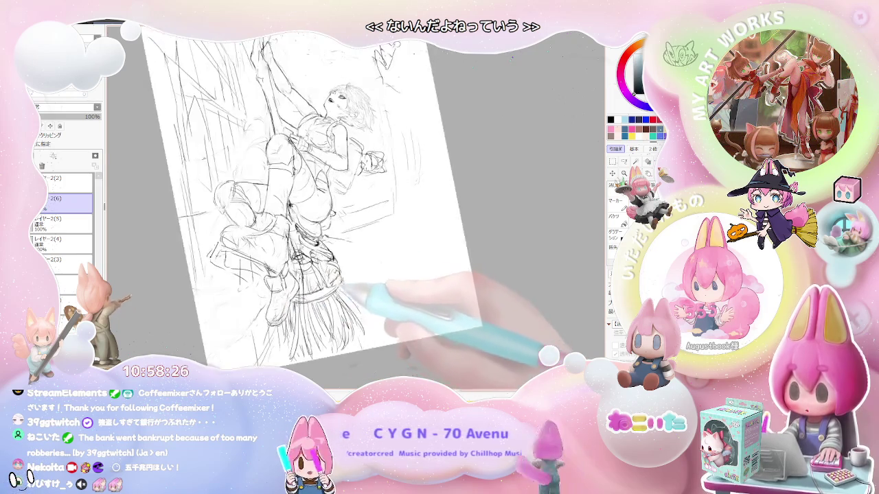
key(Delete)
key(ctrl+plus)
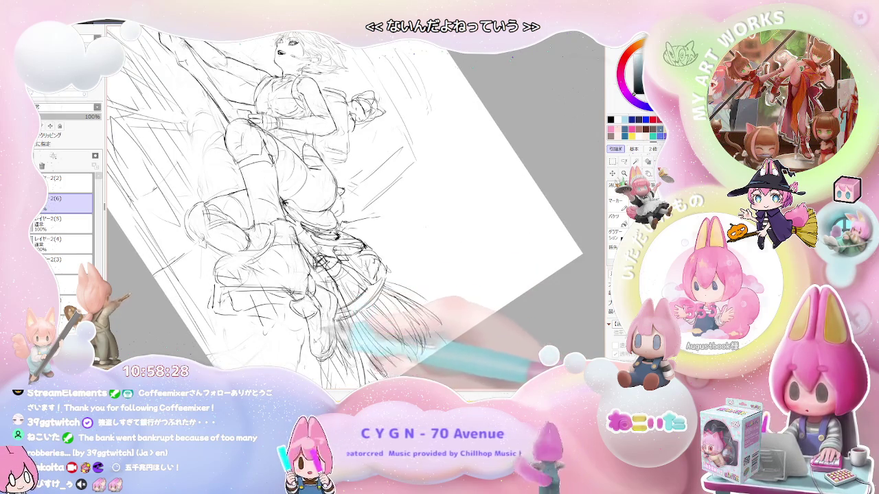
key(ctrl+minus)
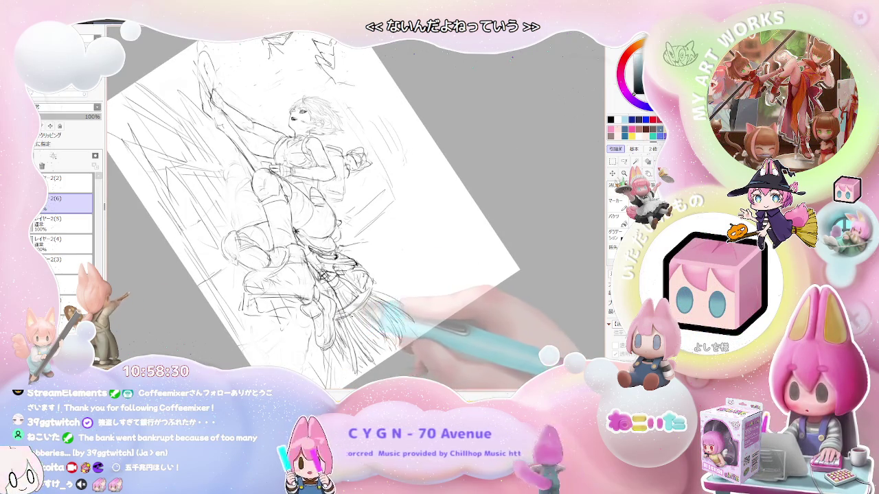
key(Delete)
key(Delete)
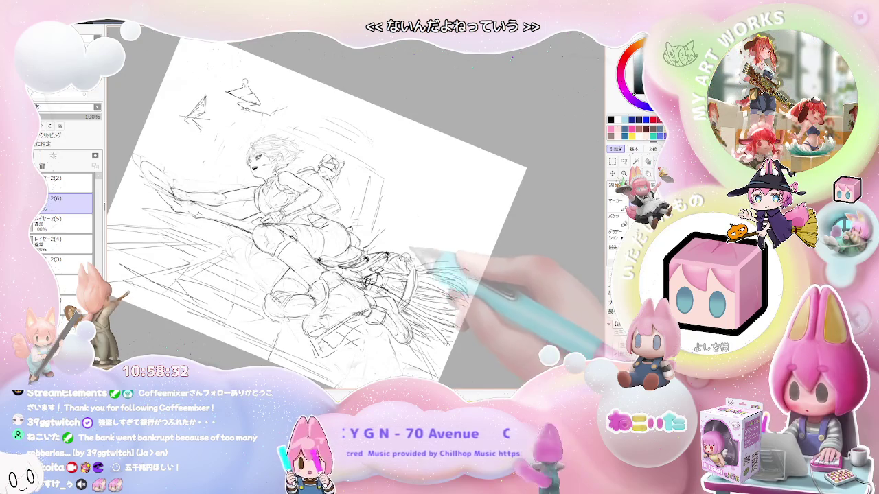
key(ctrl+plus)
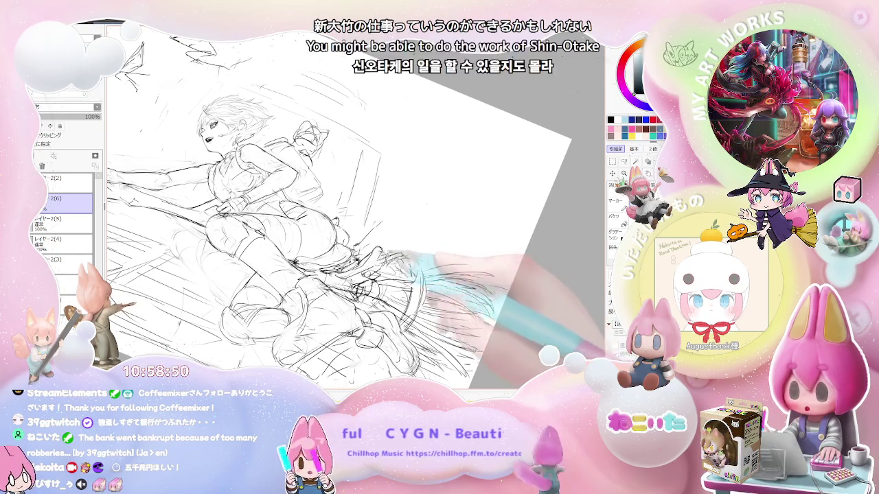
Mirror the view with H to check balance, rotate counter-clockwise, and zoom on the broom rider
key(ctrl+minus)
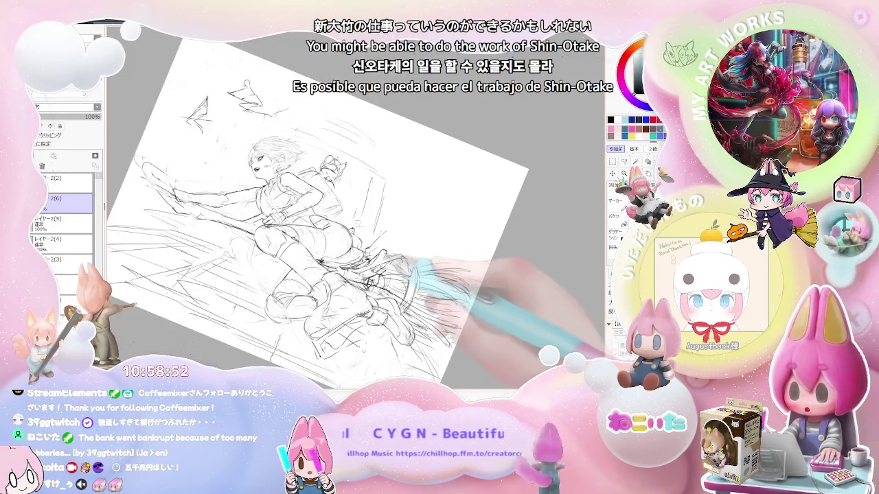
key(h)
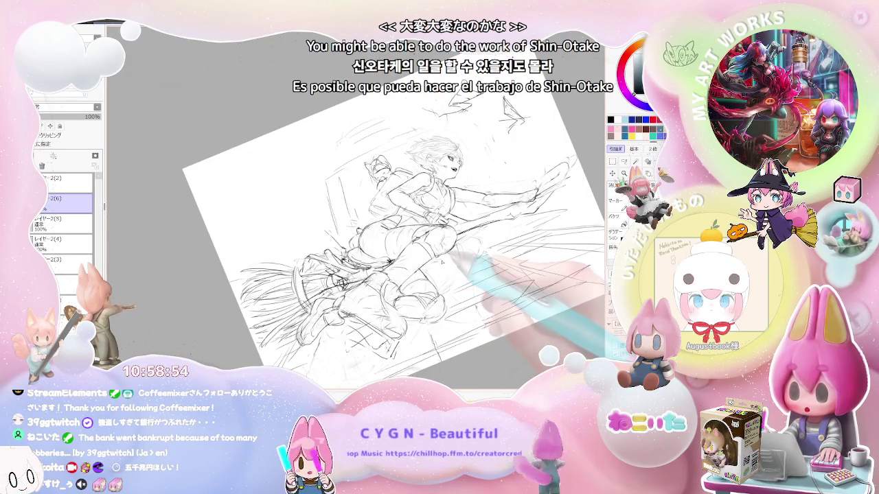
key(Delete)
key(Delete)
key(Delete)
key(ctrl+plus)
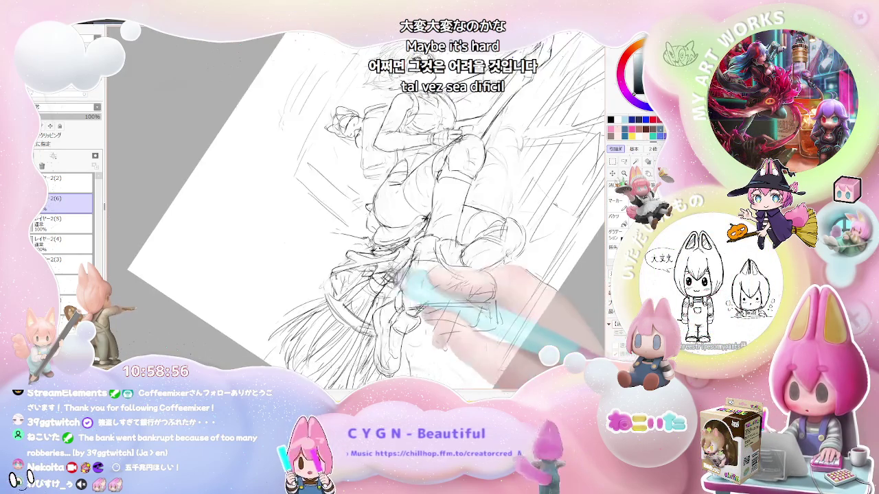
key(ctrl+plus)
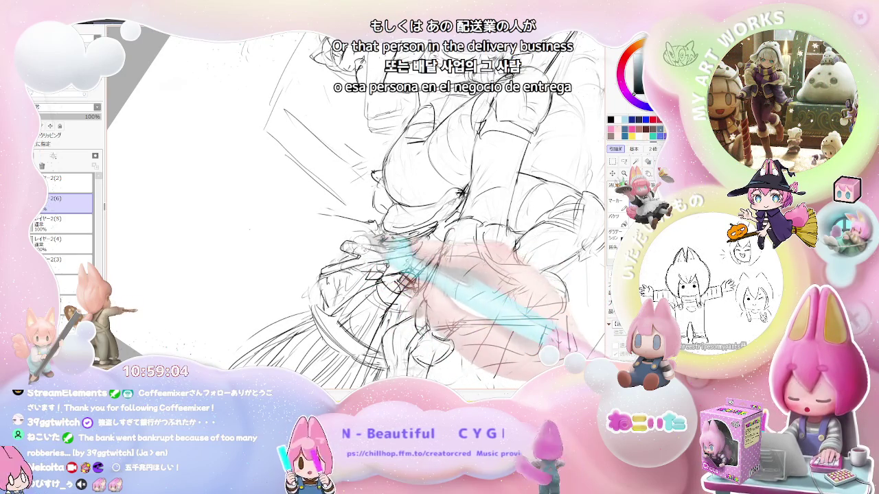
key(ctrl+minus)
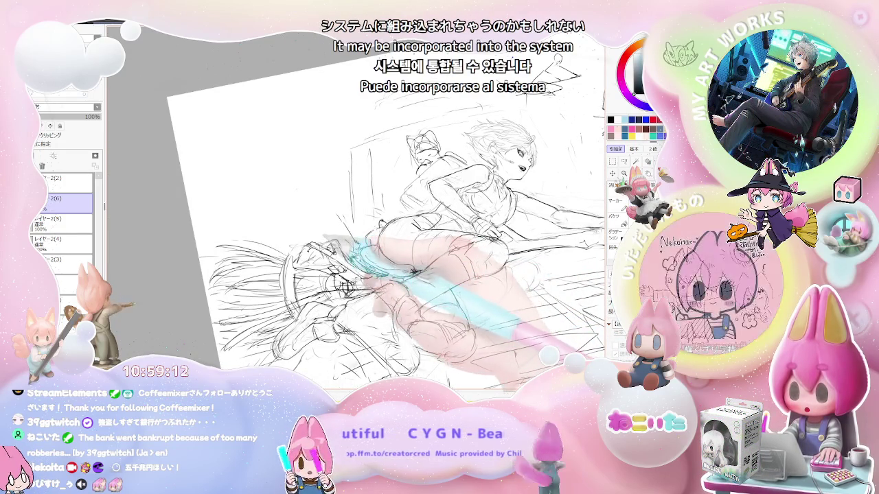
Zoom out toward the whole page, rotate clockwise, and zoom back in on the upright figure
key(minus)
key(minus)
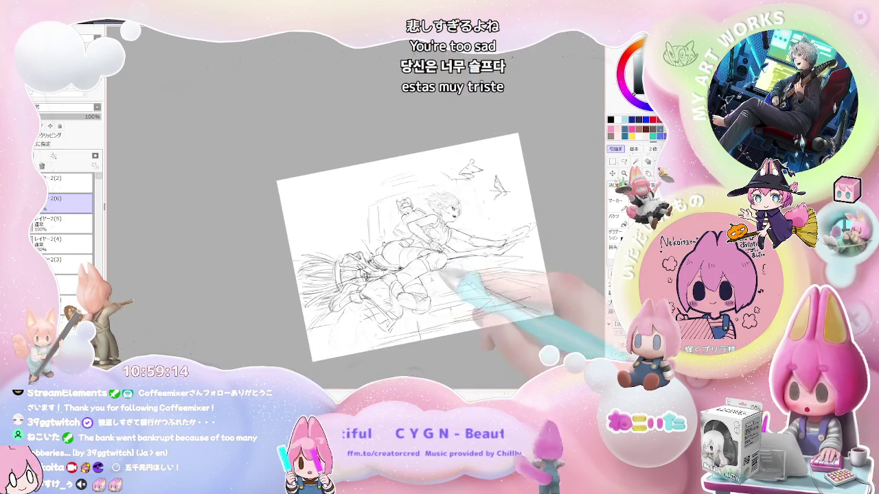
key(minus)
key(End)
key(End)
key(End)
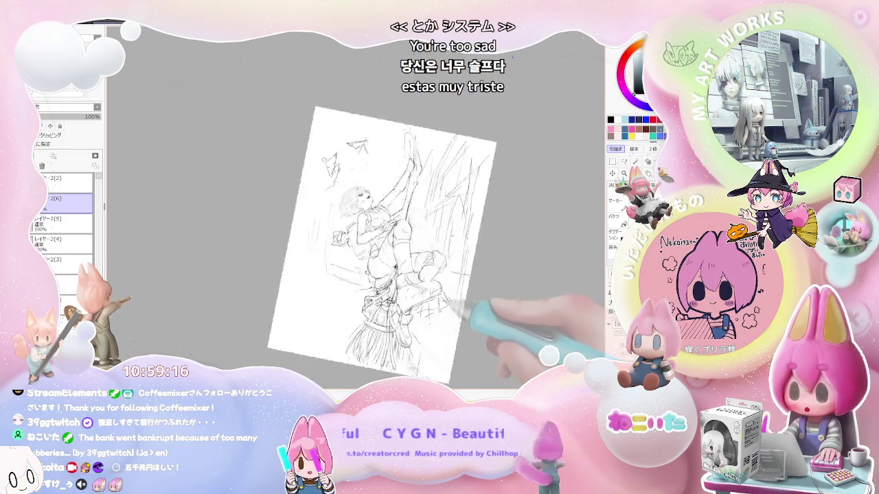
key(plus)
key(plus)
key(plus)
key(plus)
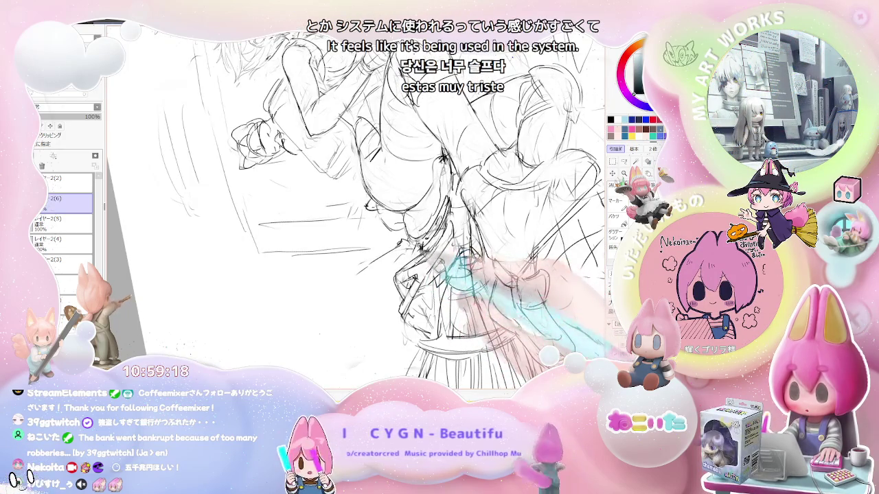
key(minus)
key(Delete)
key(Delete)
key(plus)
key(plus)
Zoom in close on the rider, then stand the figure upright and zoom out to show the birds
key(End)
key(plus)
key(plus)
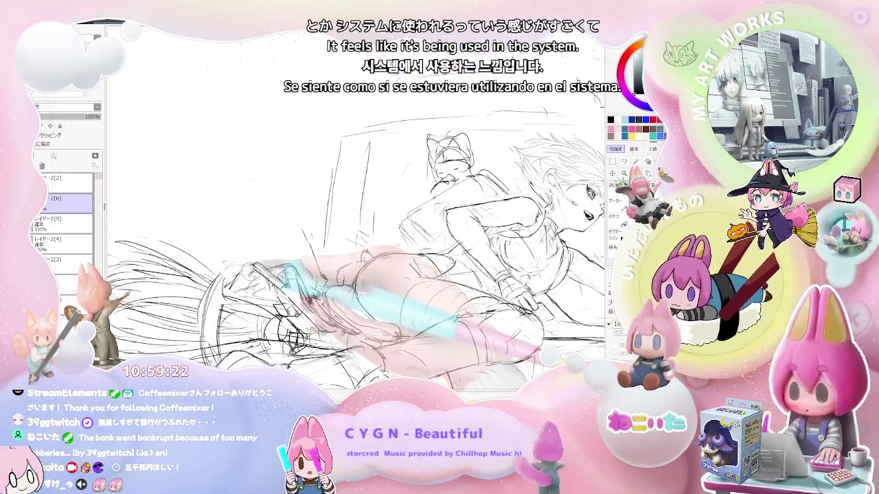
key(minus)
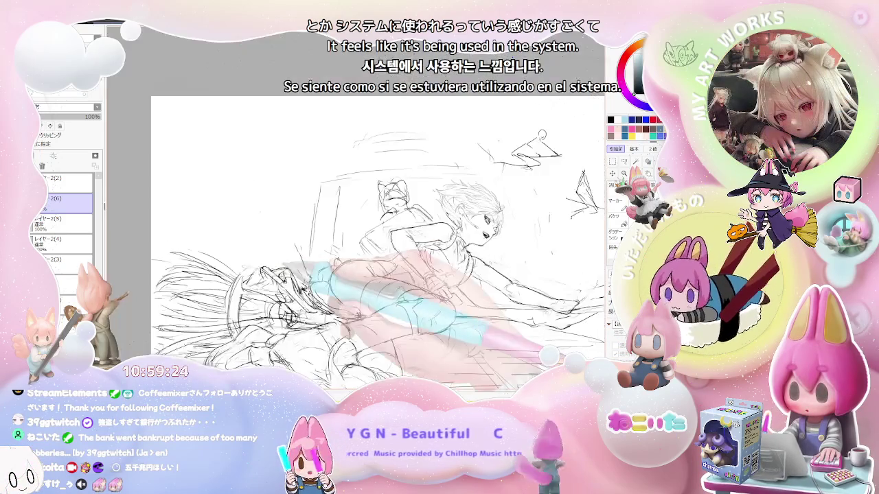
key(Delete)
key(Delete)
key(Delete)
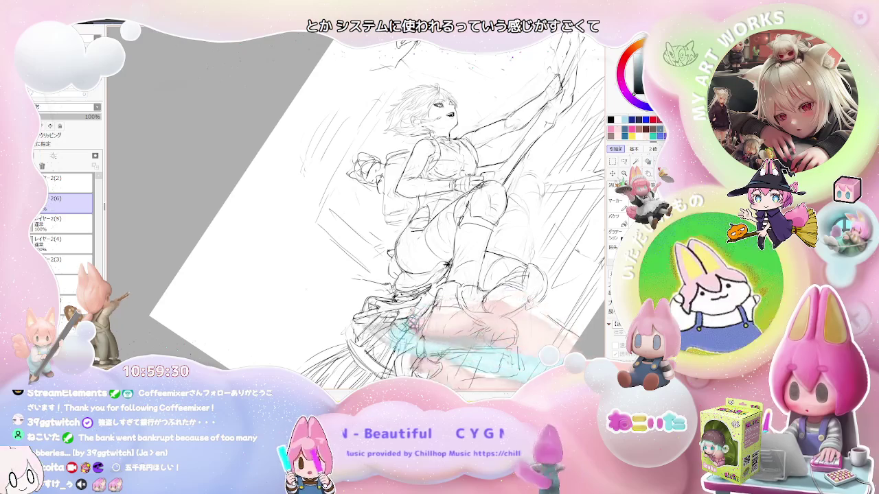
key(minus)
Lay the figure horizontal, mirror the view horizontally, and zoom in on the cat and legs
key(End)
key(End)
key(End)
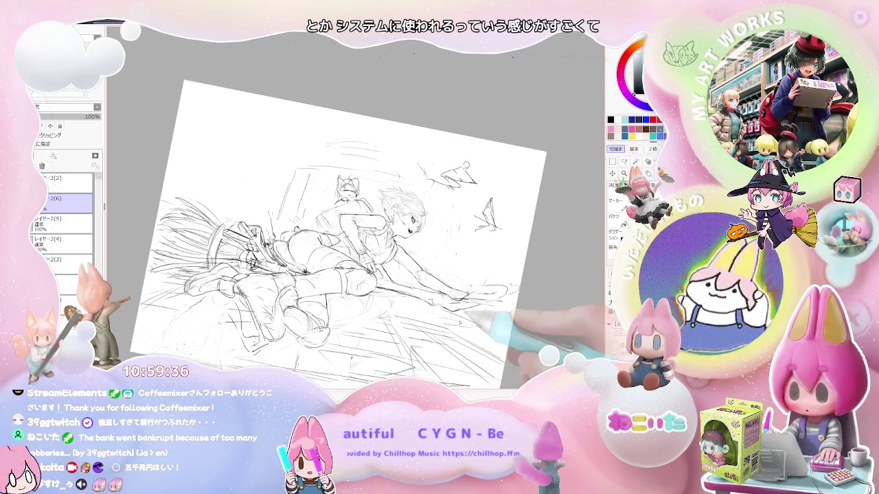
key(Insert)
key(End)
key(plus)
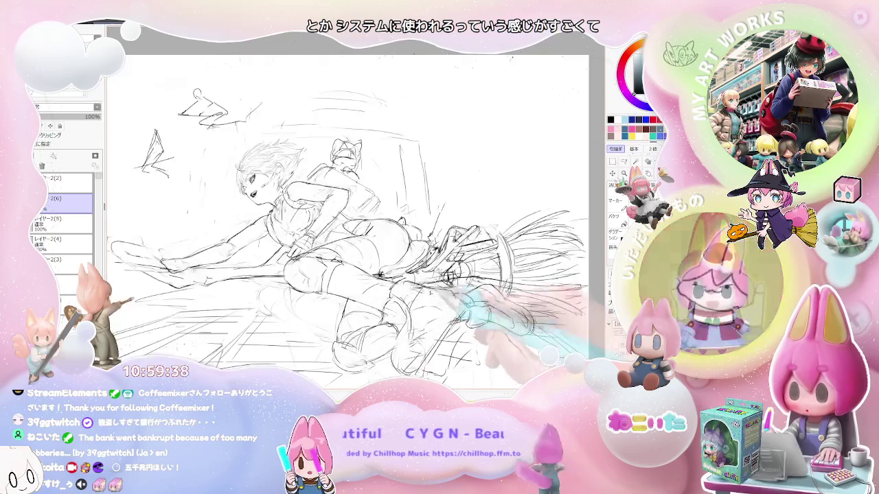
Zoom between the girl and the birds top-left, mirroring the view to check the drawing
key(plus)
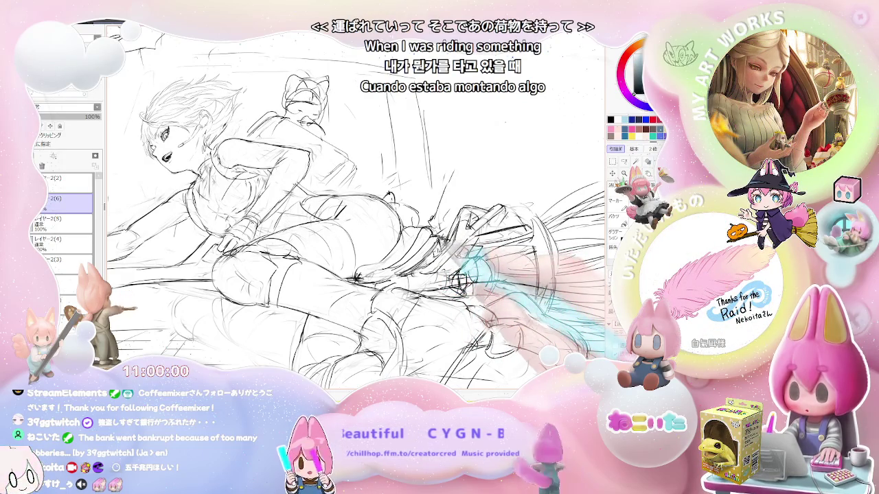
key(ctrl+minus)
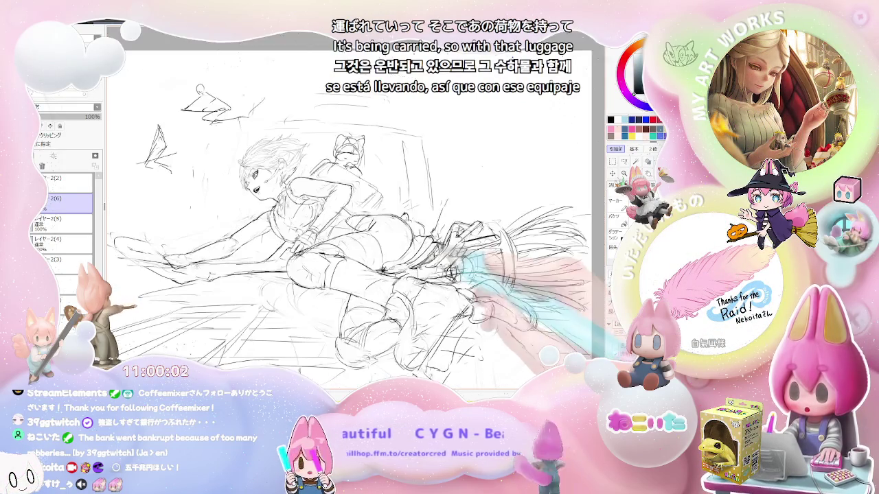
key(ctrl+plus)
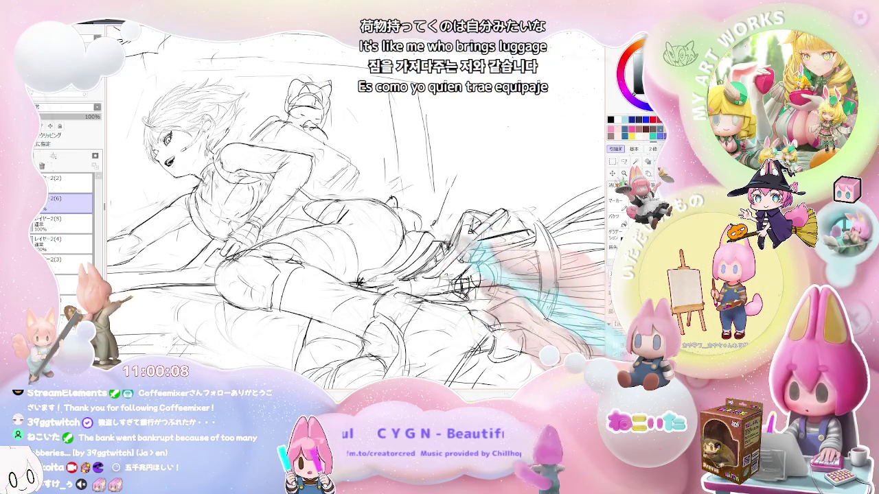
key(ctrl+minus)
key(ctrl+minus)
key(h)
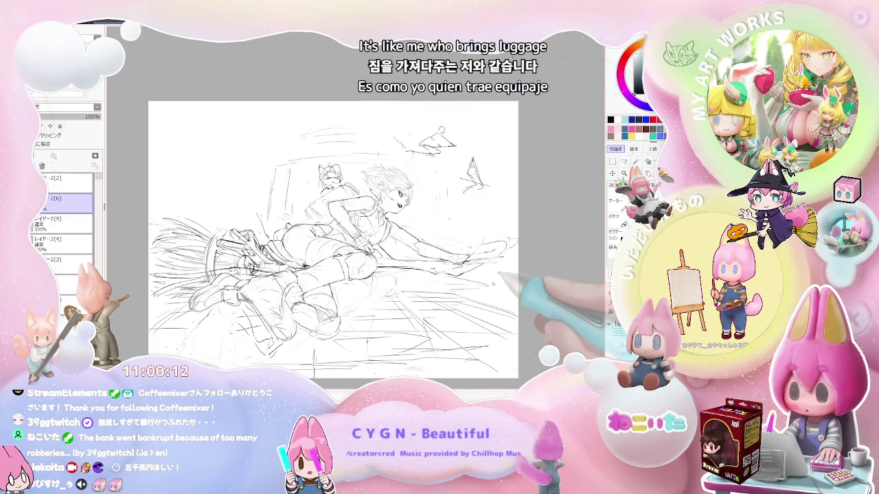
key(ctrl+plus)
key(ctrl+plus)
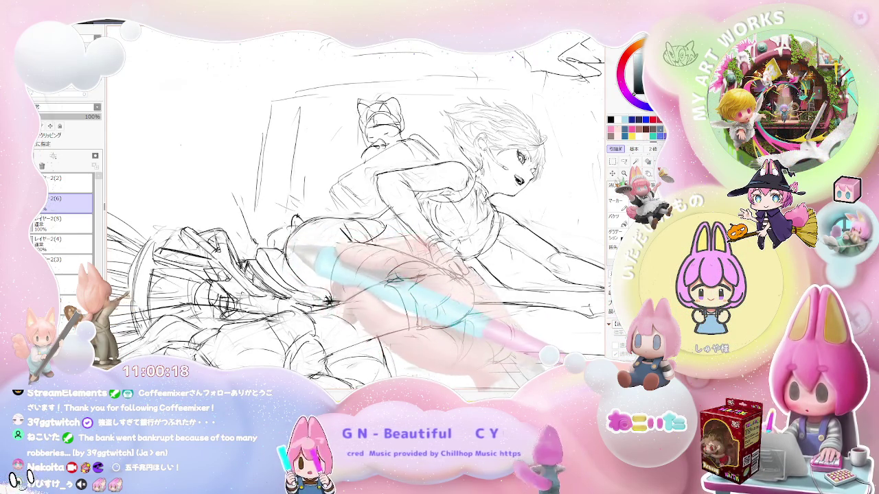
Alternate between a whole-page view and a close-up of the figure, shifting the page slightly left
key(minus)
key(minus)
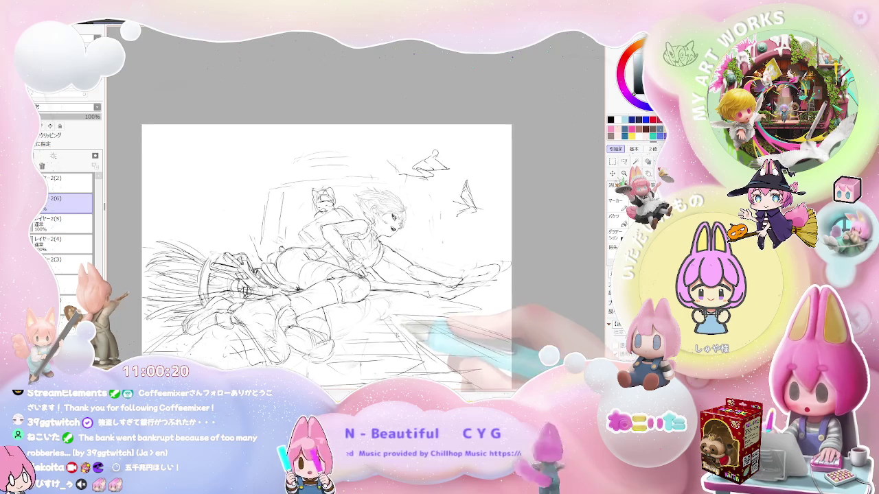
key(plus)
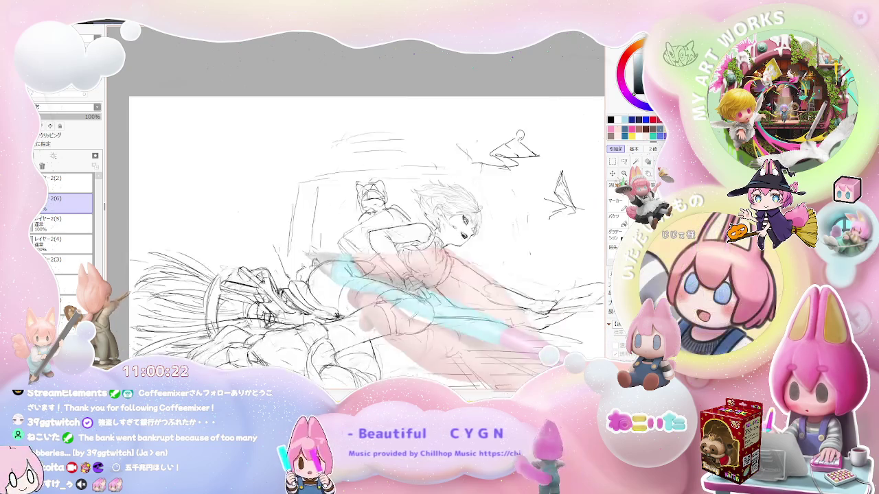
key(plus)
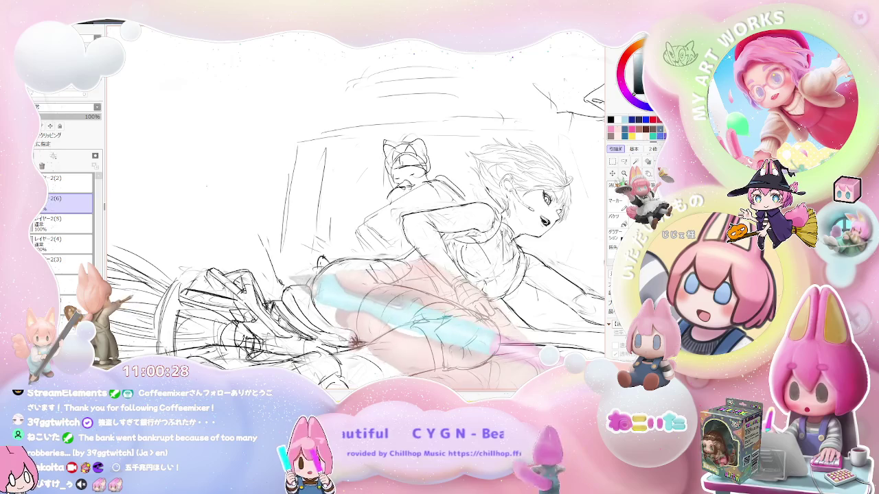
key(minus)
key(minus)
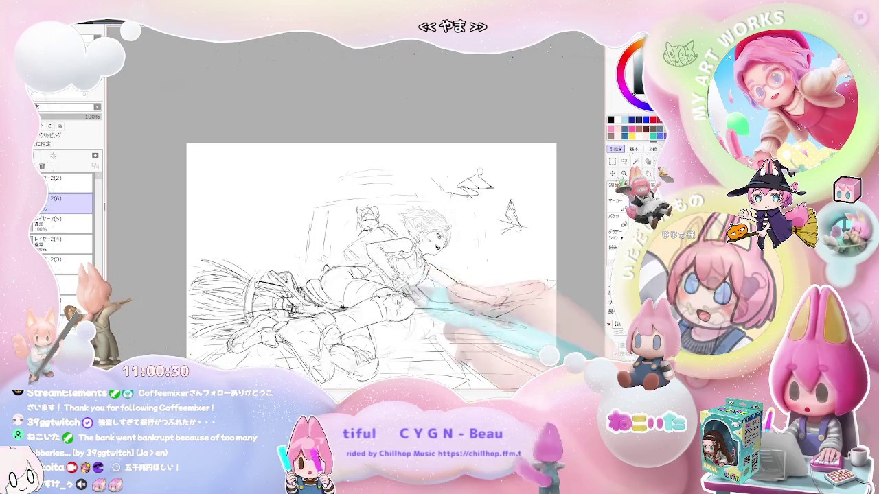
key(minus)
drag(445, 321, 418, 317)
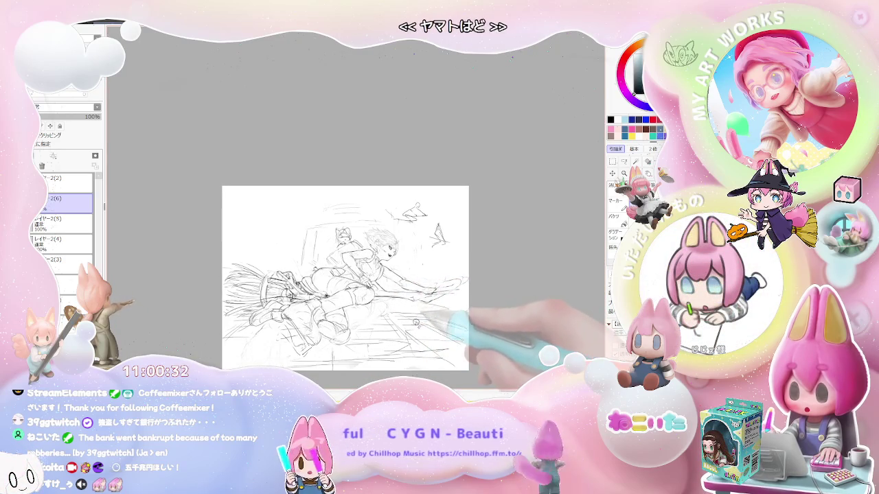
key(plus)
key(plus)
key(plus)
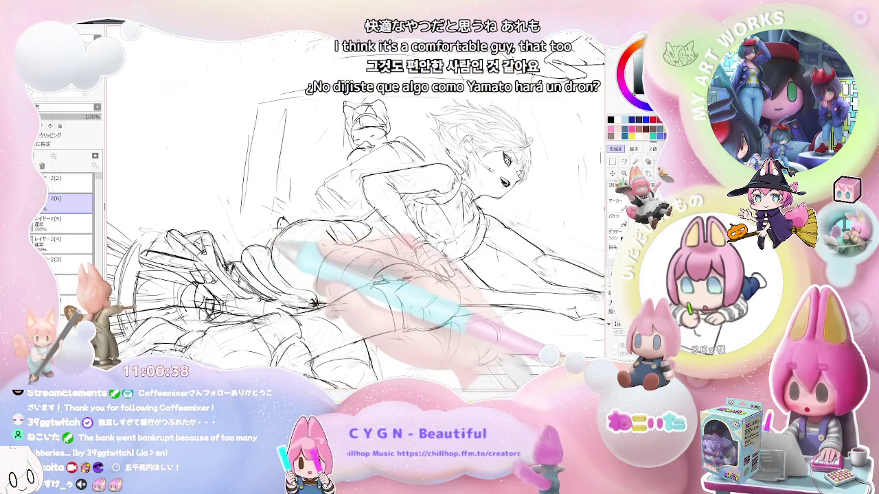
Zoom out to the whole page, move it up-left, and tilt the view counter-clockwise and back
key(ctrl+minus)
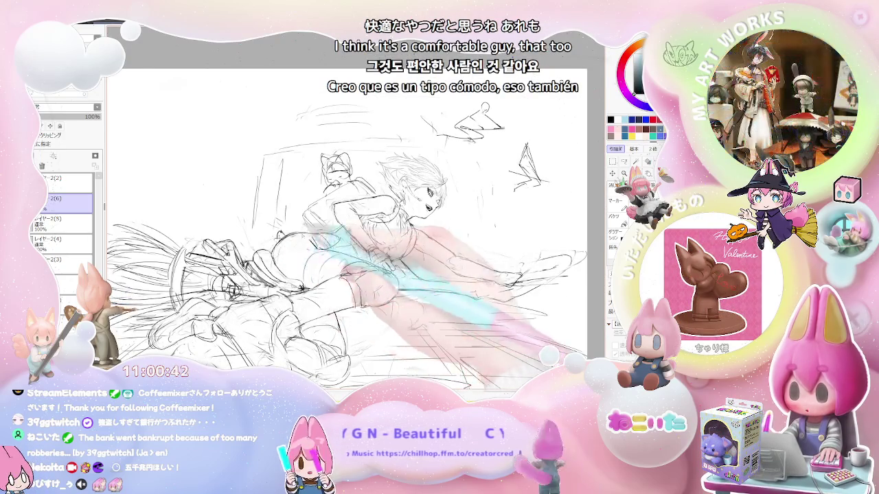
key(ctrl+minus)
drag(331, 249, 311, 214)
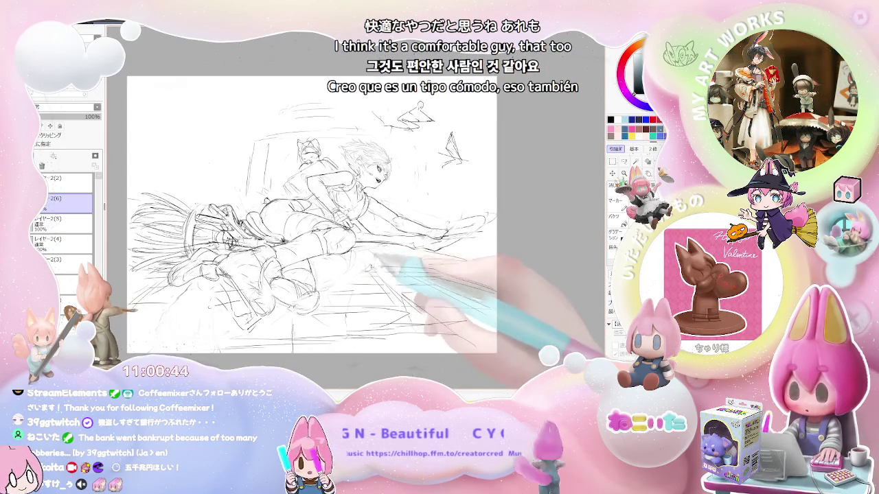
key(Delete)
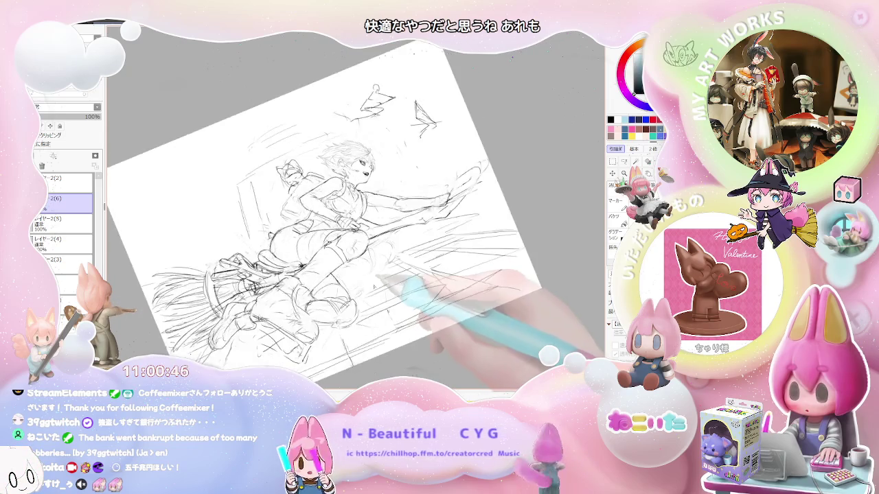
key(Delete)
key(End)
key(End)
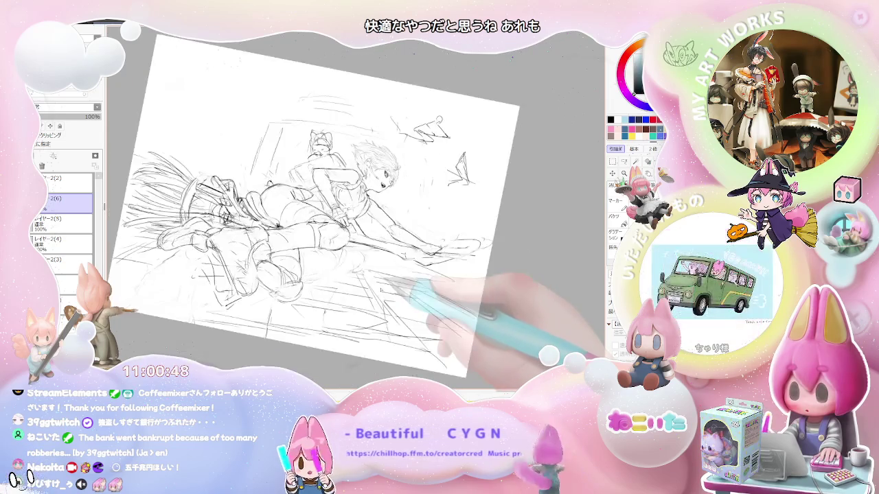
key(Insert)
key(Home)
key(End)
key(End)
key(End)
Zoom in and out on the figure while turning the view back toward upright
key(KP_Add)
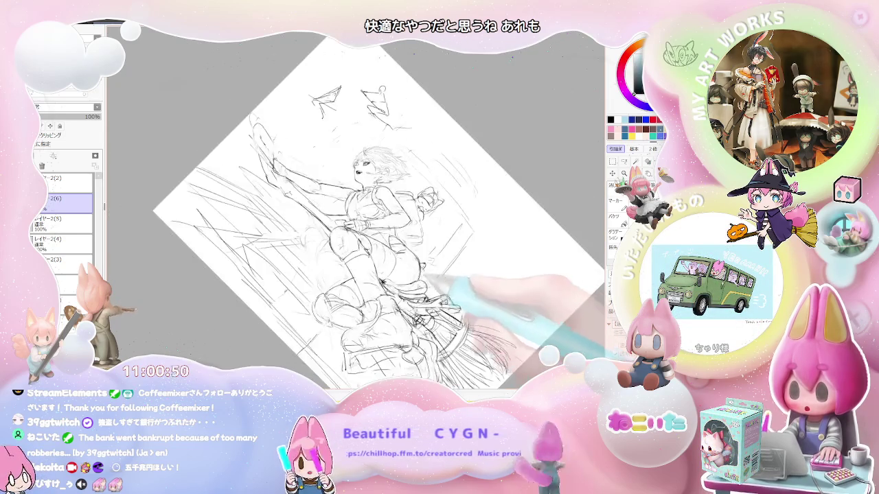
key(KP_Add)
key(KP_Add)
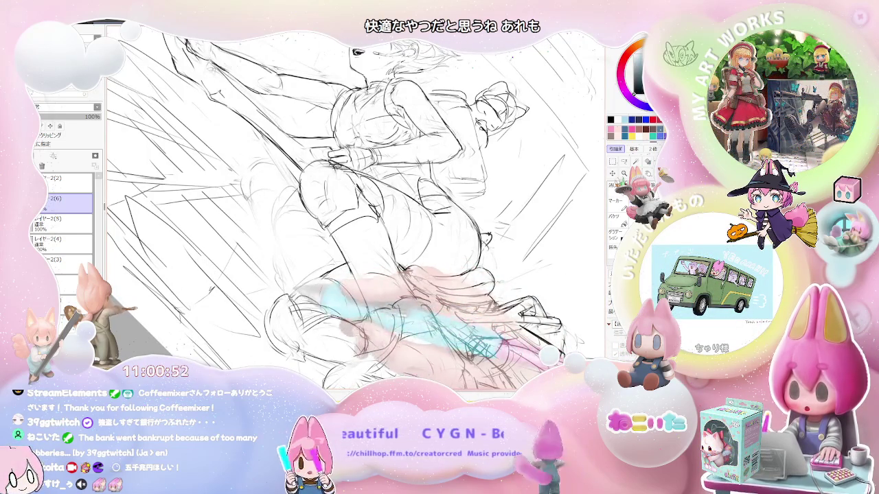
key(KP_Subtract)
key(KP_Subtract)
key(End)
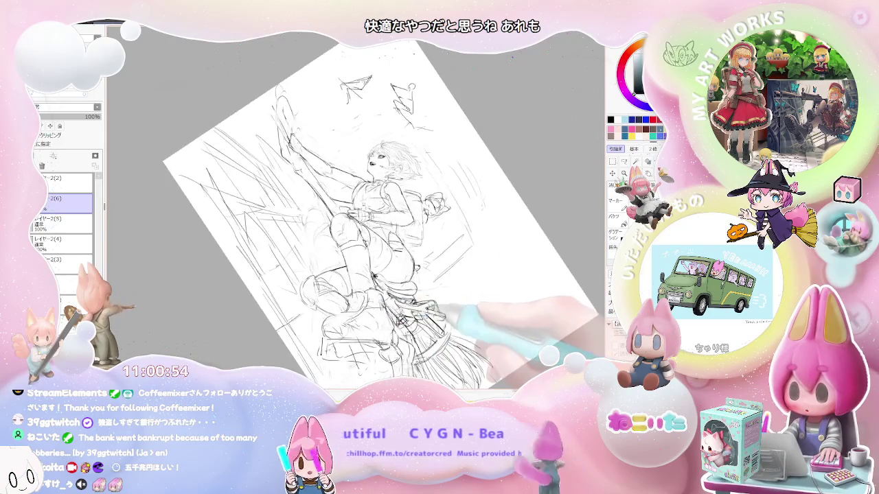
key(End)
key(End)
key(KP_Add)
key(KP_Add)
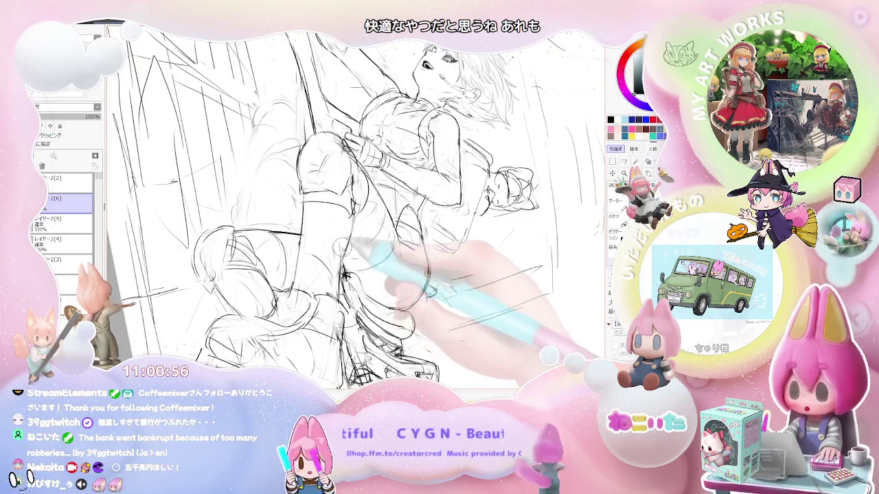
key(KP_Subtract)
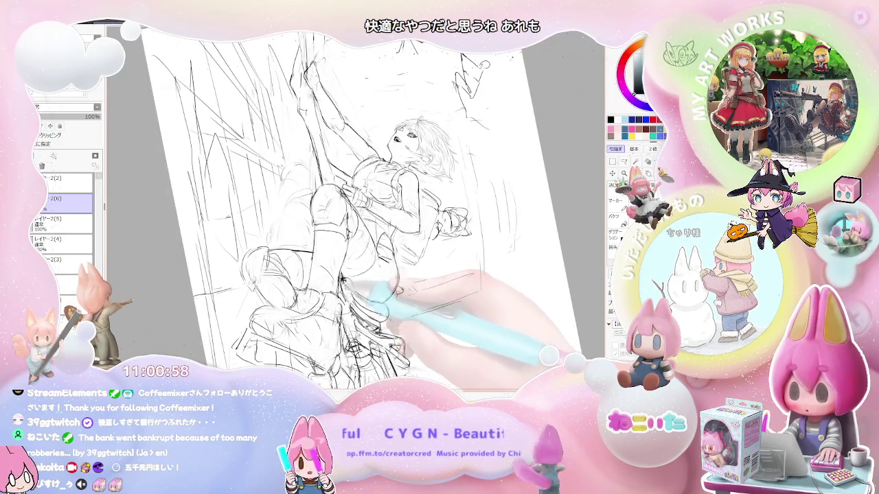
key(KP_Add)
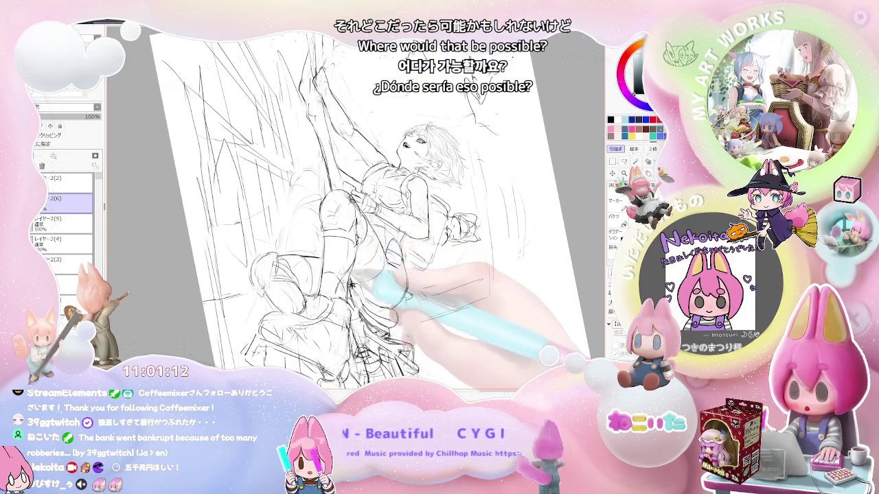
Tilt the view further counter-clockwise, then return it near upright while scrolling the sketch
scroll(333, 322, down, 1)
key(Delete)
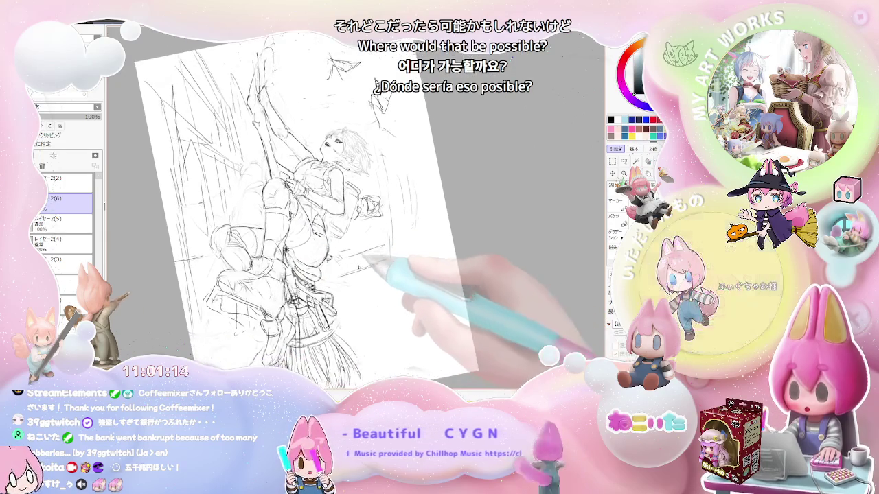
key(Delete)
key(Delete)
key(Home)
scroll(344, 227, up, 1)
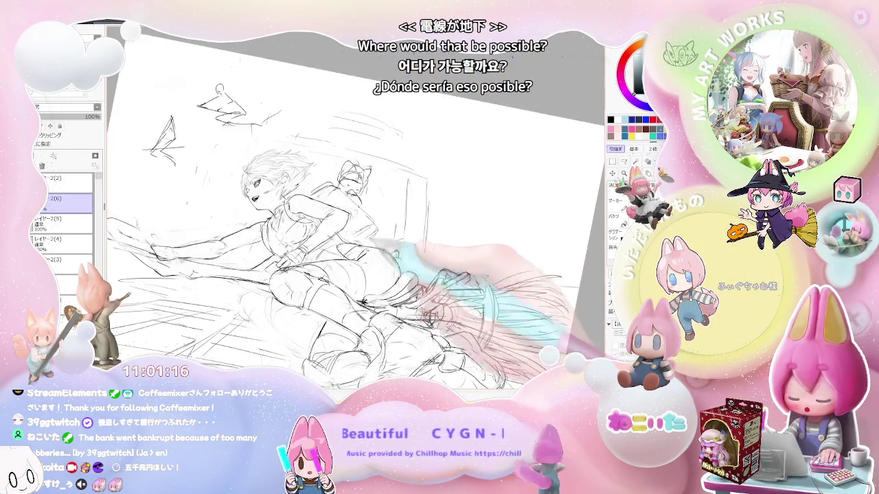
scroll(344, 226, up, 1)
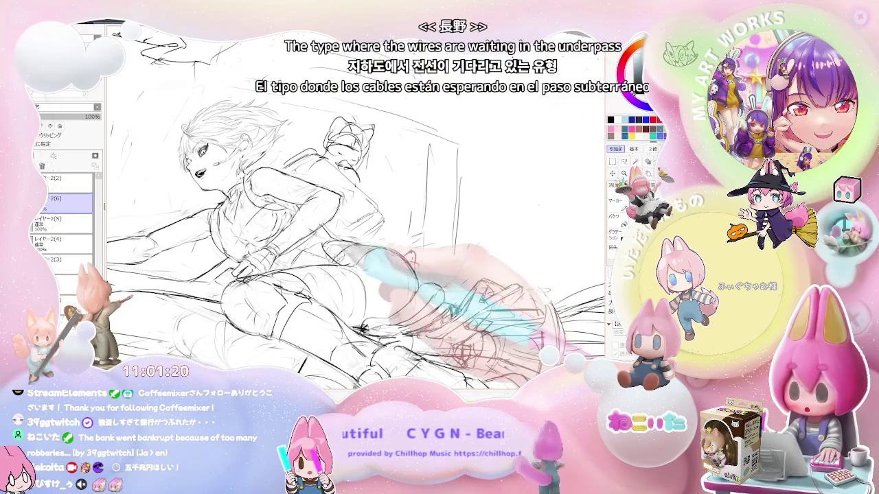
Mirror the view so the girl faces right, then rotate it from vertical to nearly horizontal
key(h)
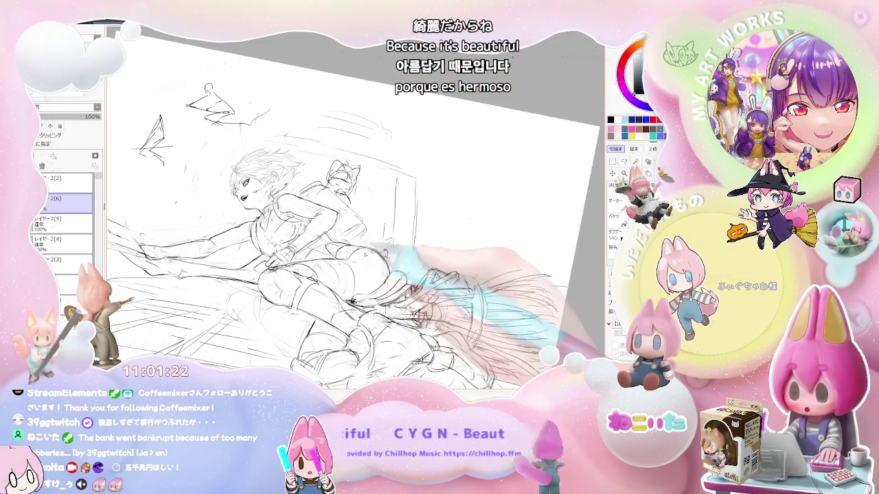
key(Delete)
drag(490, 290, 461, 279)
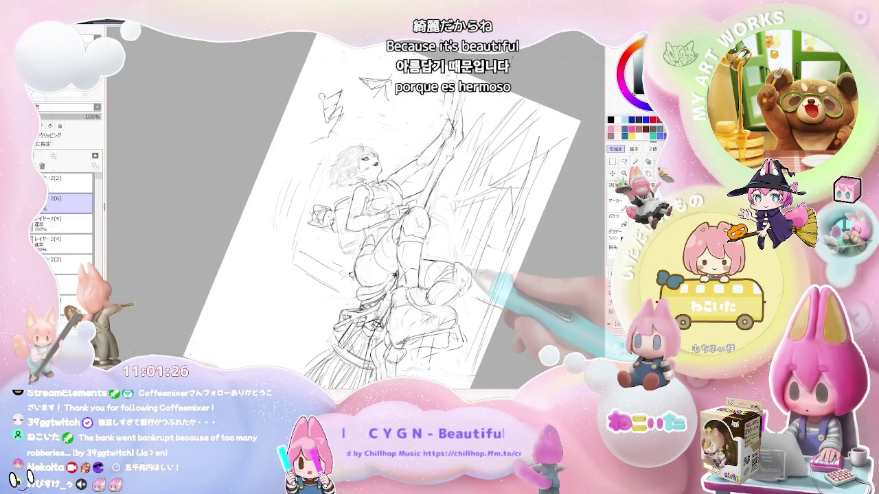
drag(474, 276, 442, 265)
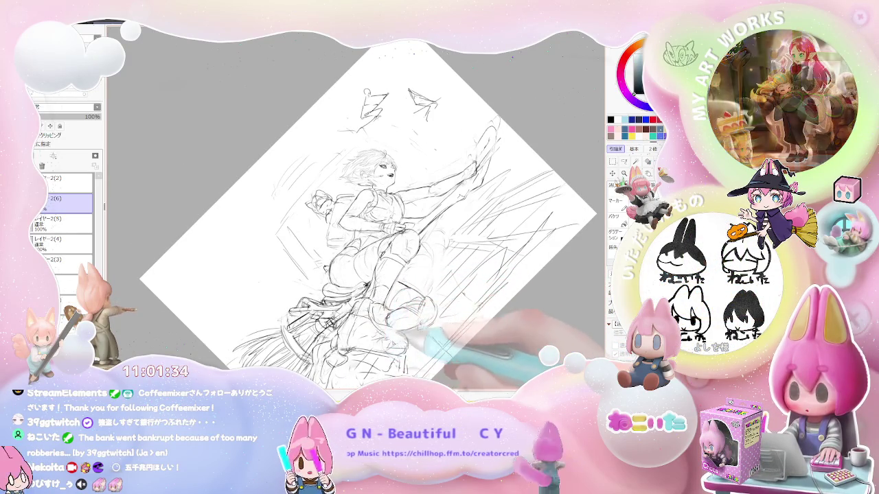
drag(388, 317, 429, 302)
scroll(355, 210, up, 2)
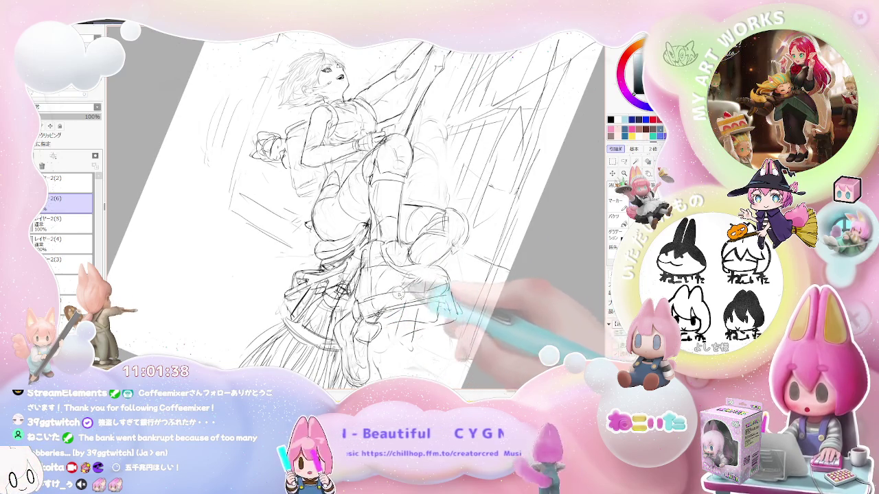
key(End)
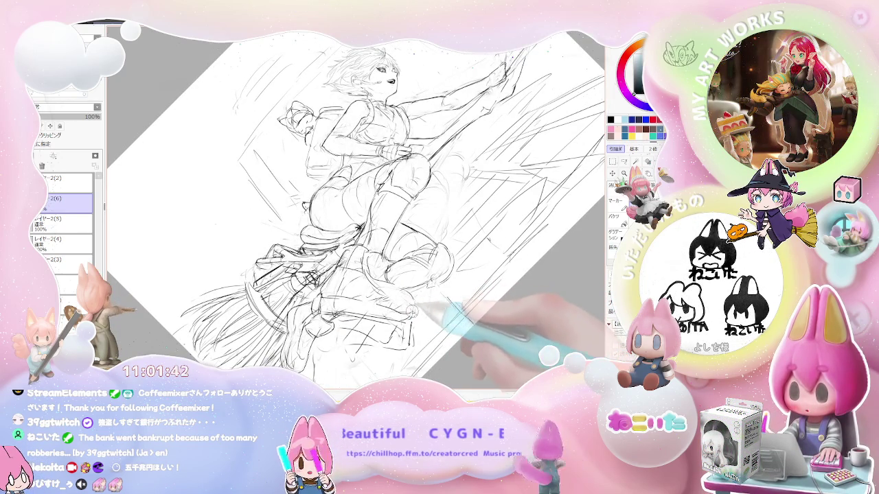
key(End)
key(End)
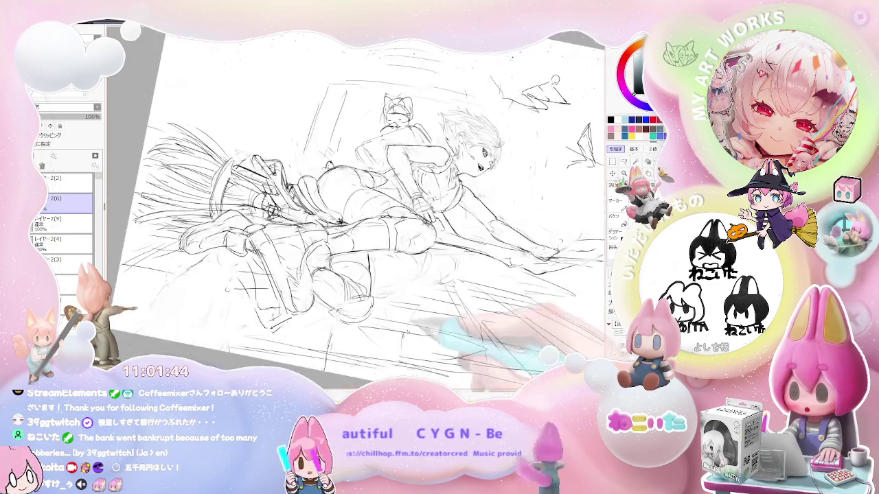
key(Insert)
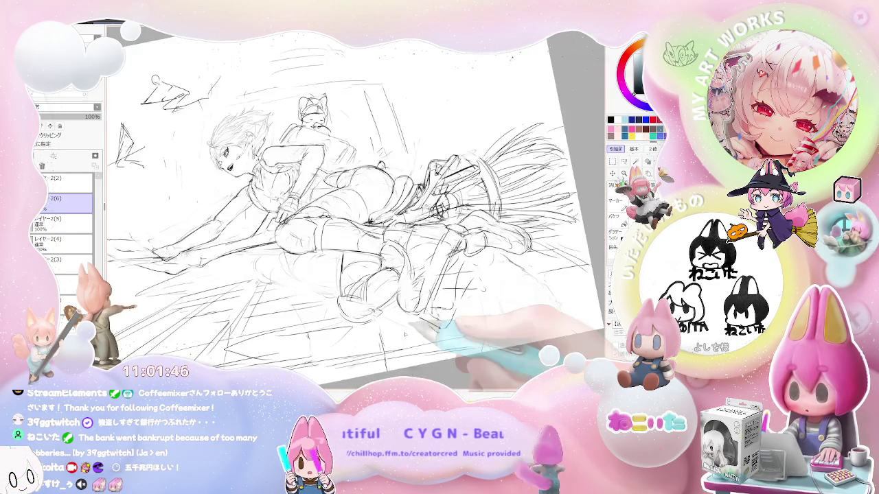
key(End)
key(End)
key(End)
scroll(309, 206, up, 2)
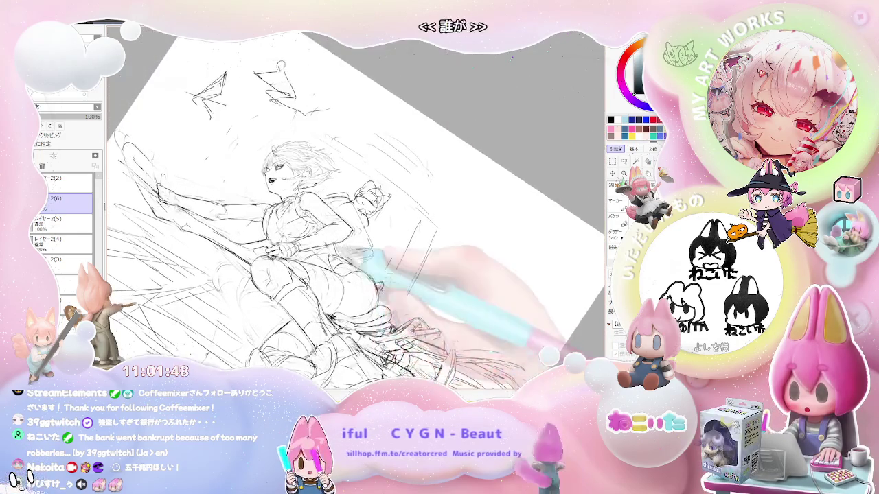
scroll(308, 206, up, 2)
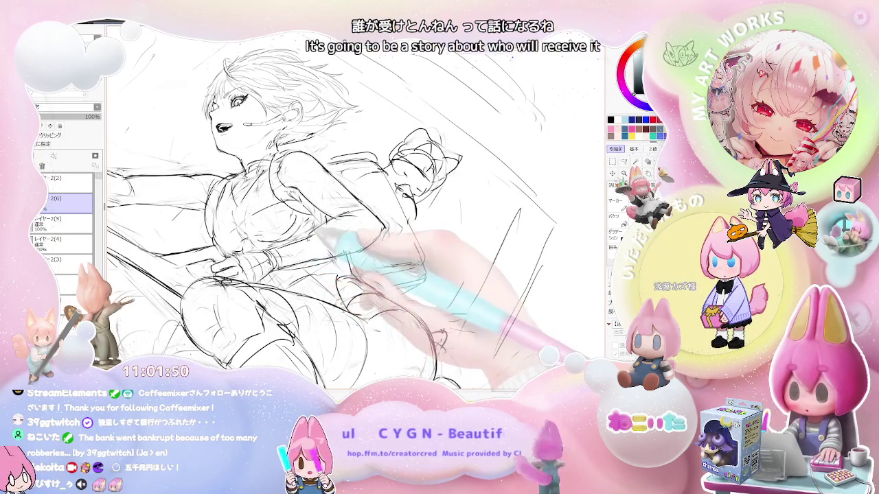
scroll(342, 222, down, 1)
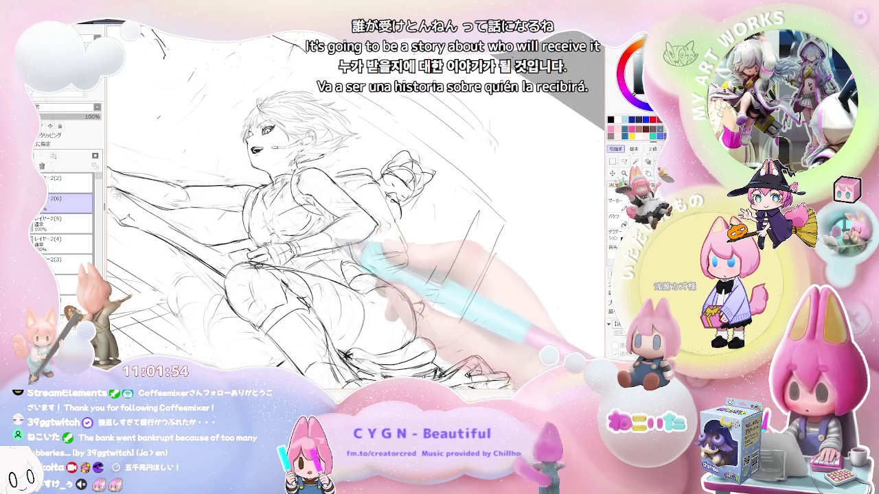
scroll(356, 228, down, 1)
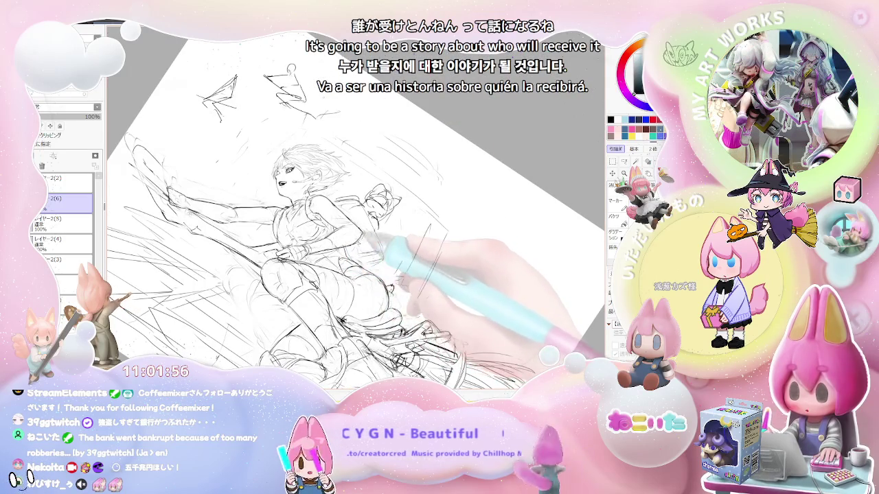
scroll(357, 226, up, 1)
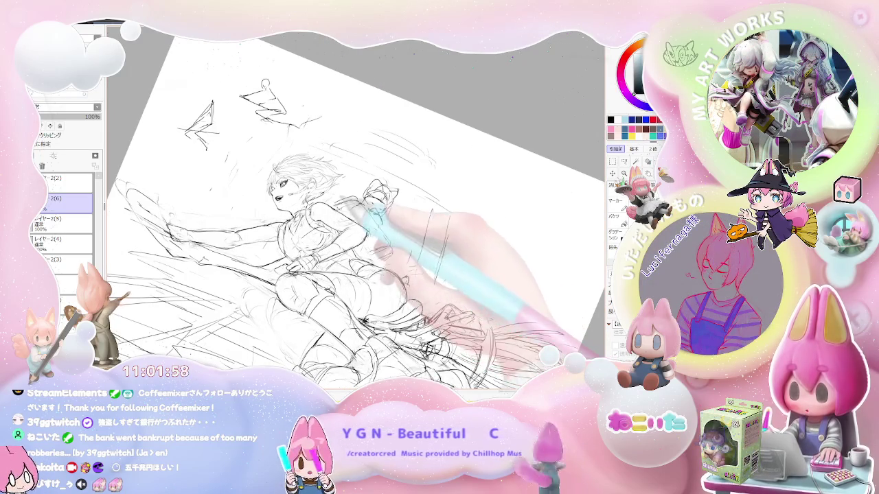
scroll(356, 213, down, 1)
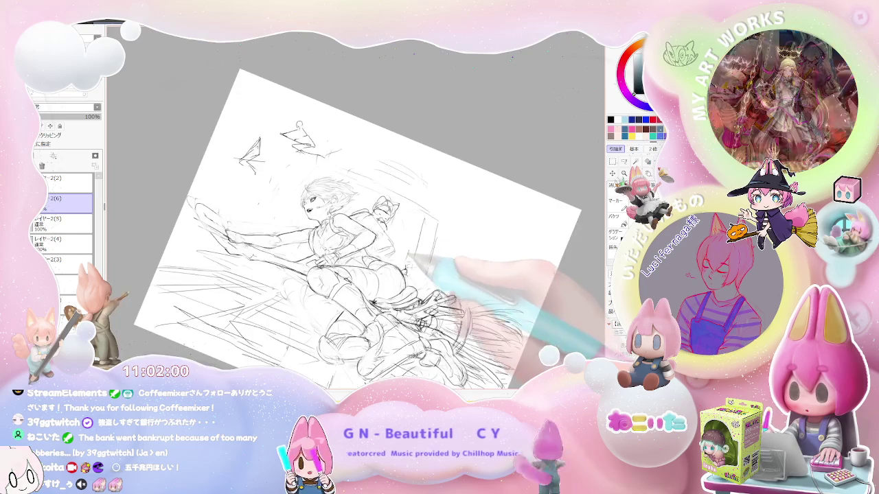
scroll(343, 213, up, 1)
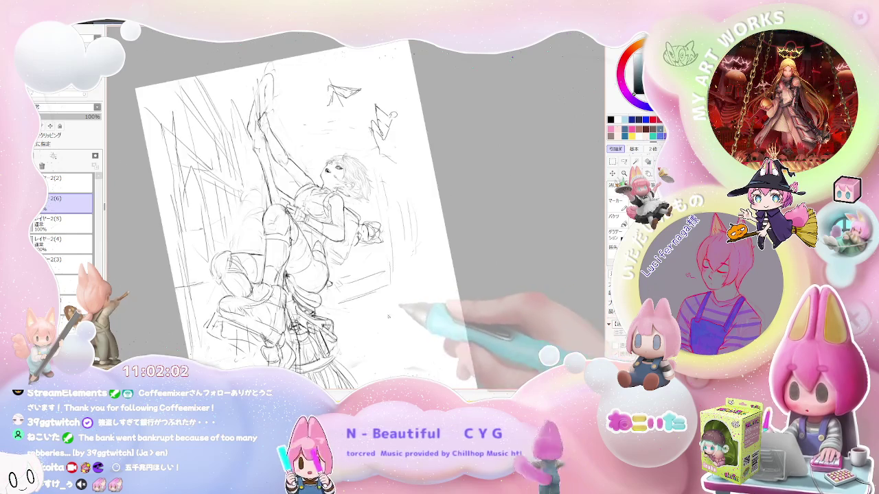
scroll(344, 212, up, 1)
scroll(343, 213, up, 1)
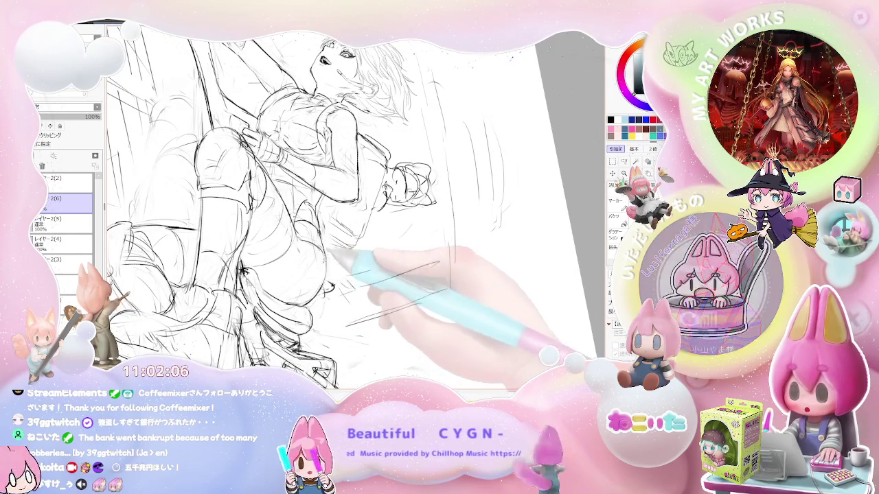
scroll(344, 213, down, 1)
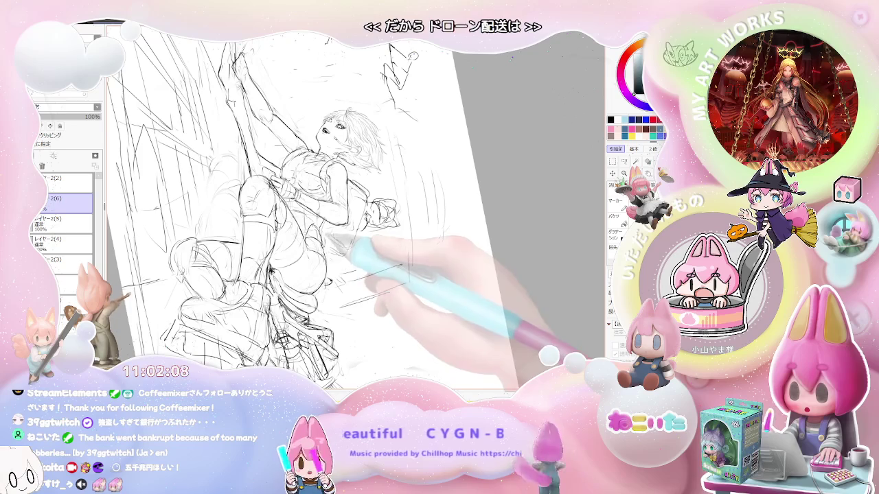
scroll(288, 206, up, 2)
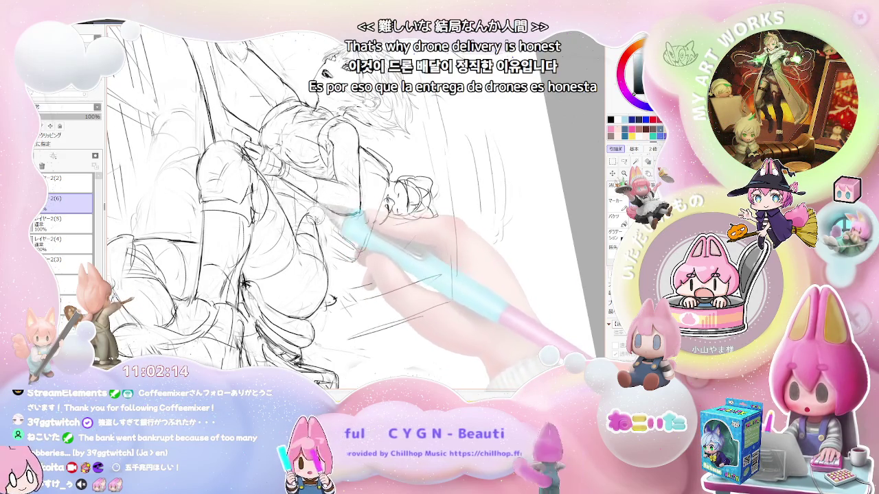
scroll(288, 206, down, 2)
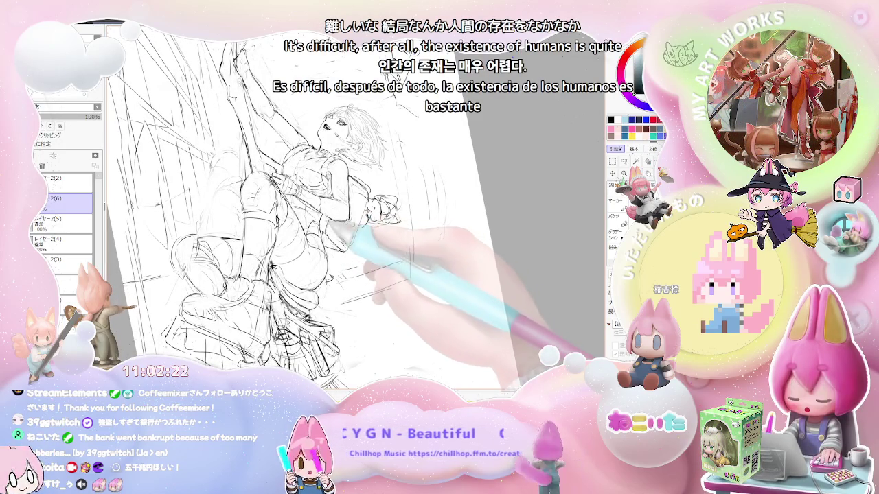
key(Home)
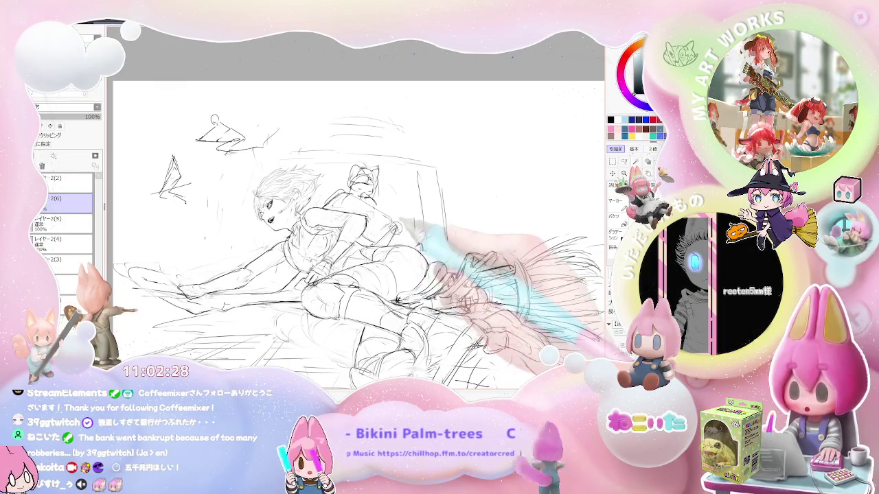
key(minus)
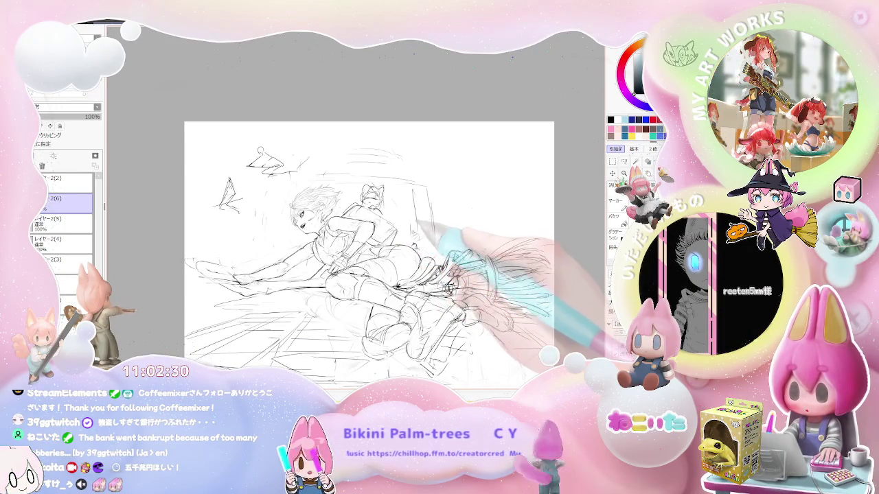
key(h)
key(Delete)
key(Delete)
key(Delete)
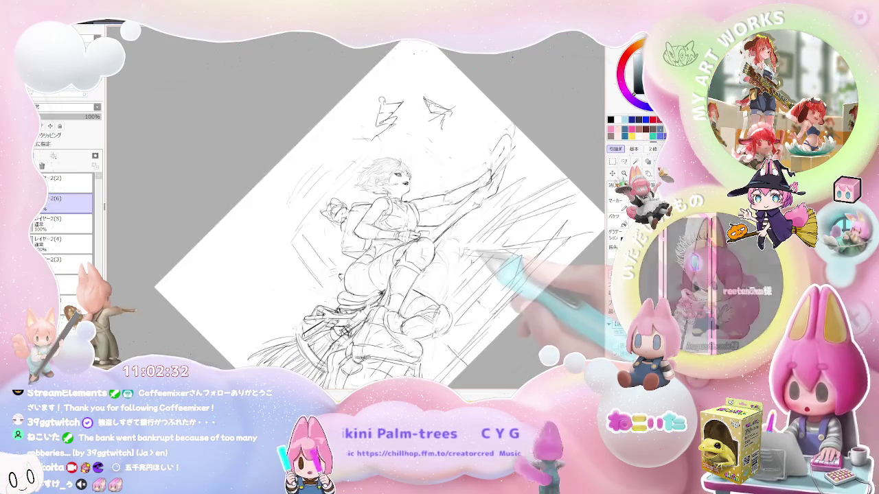
drag(463, 260, 402, 263)
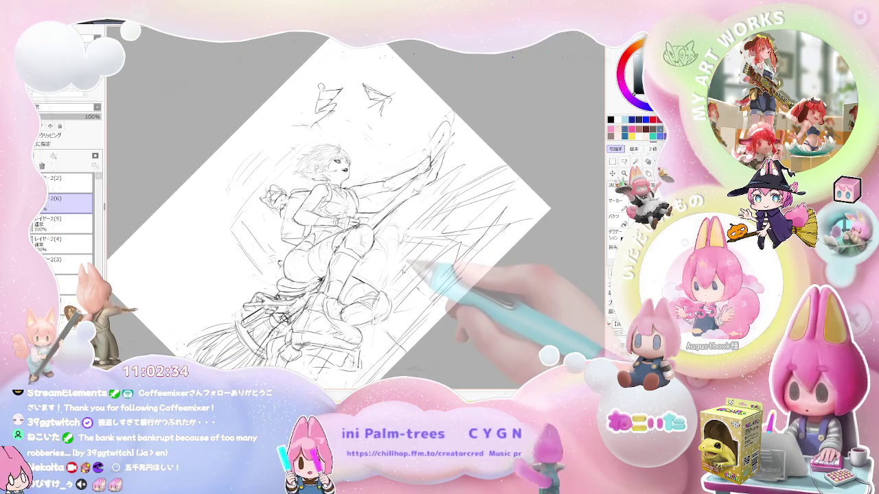
key(minus)
key(End)
key(End)
key(Delete)
key(End)
key(Delete)
key(plus)
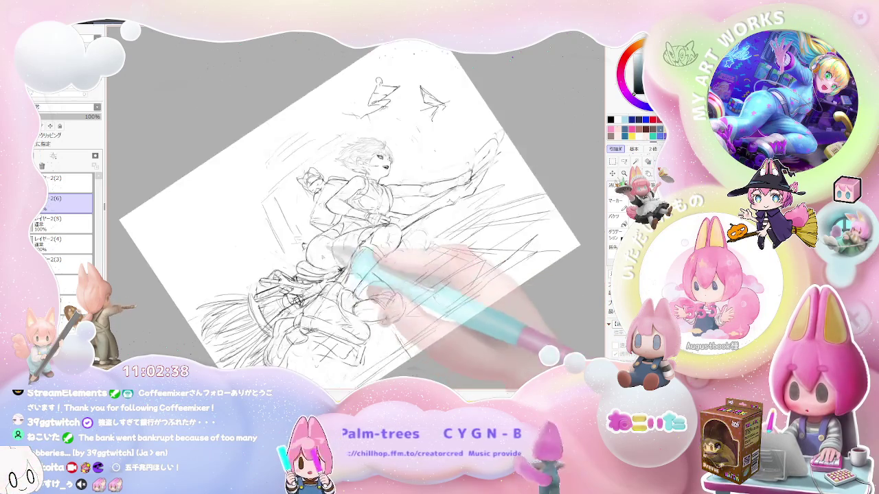
key(Home)
key(plus)
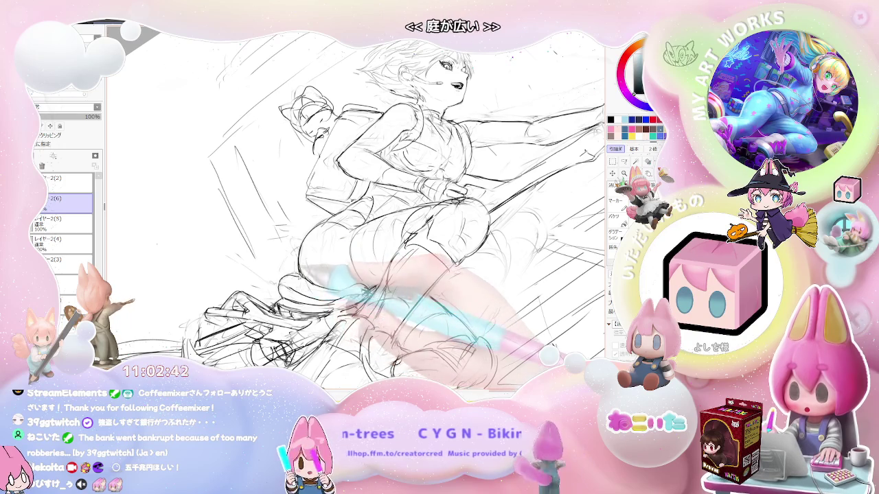
key(minus)
key(End)
key(End)
key(End)
key(Delete)
key(Delete)
key(Delete)
key(Delete)
key(Delete)
key(plus)
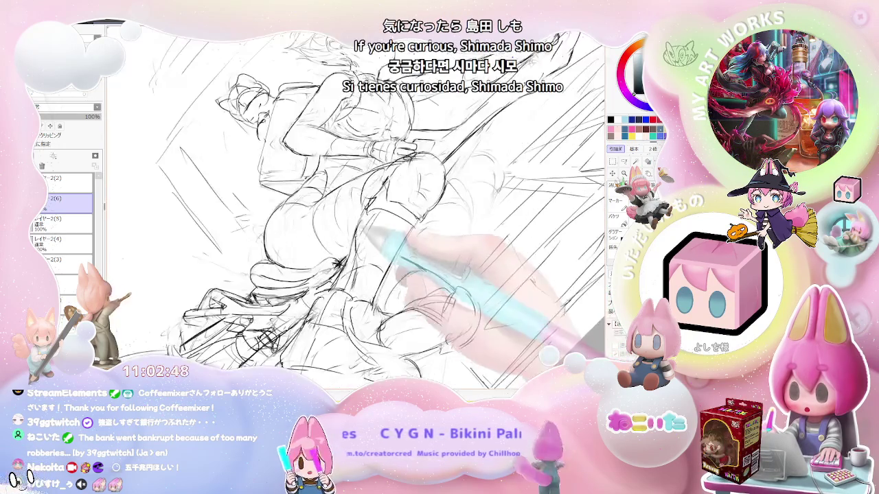
key(minus)
key(End)
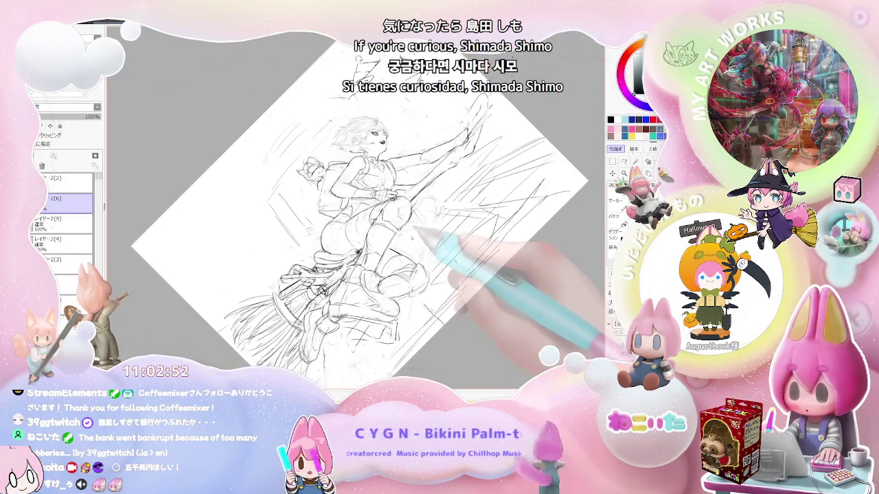
key(Home)
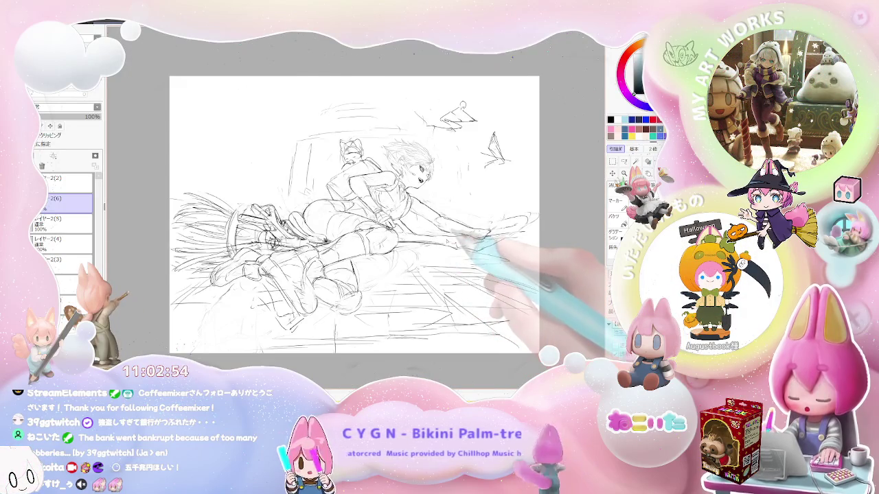
key(End)
key(End)
key(plus)
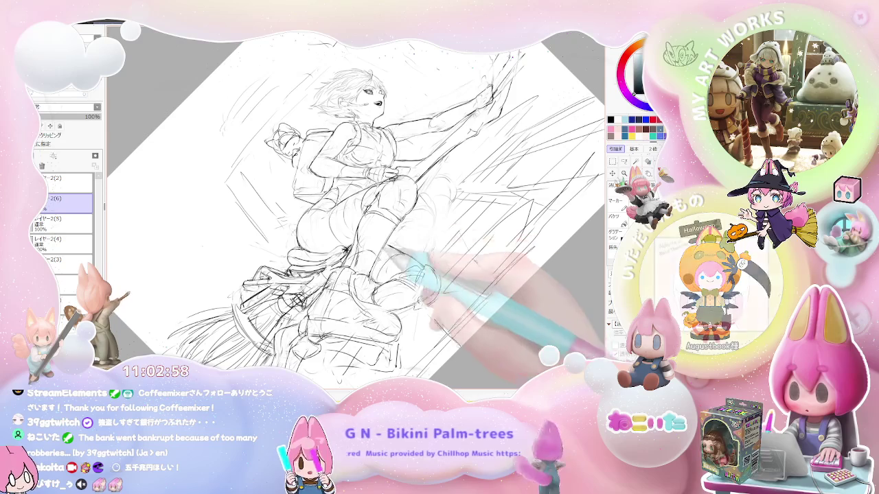
key(minus)
key(minus)
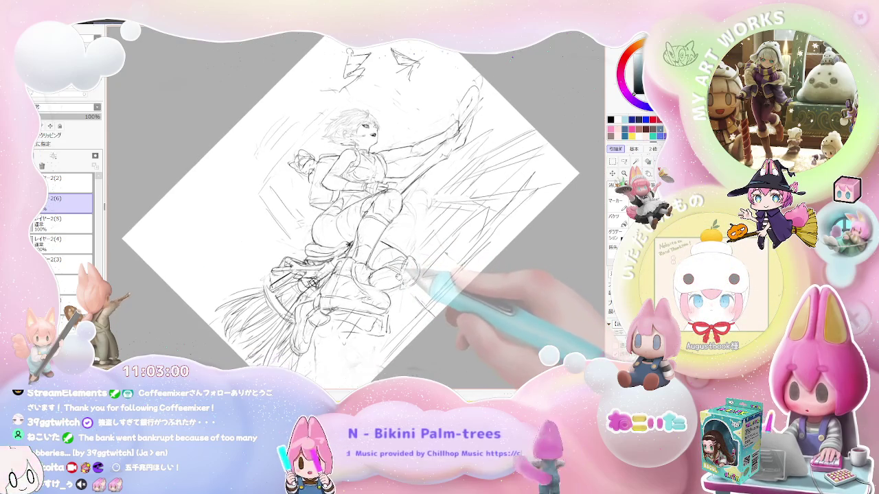
key(End)
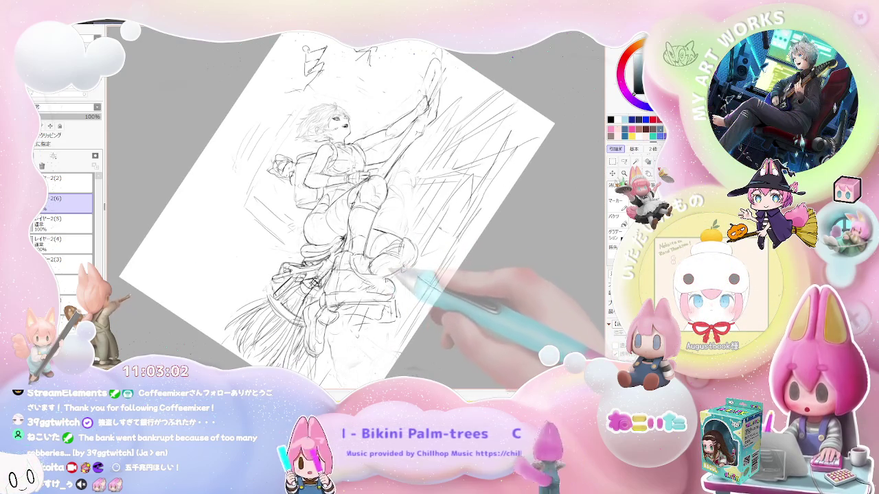
key(End)
key(End)
key(End)
key(End)
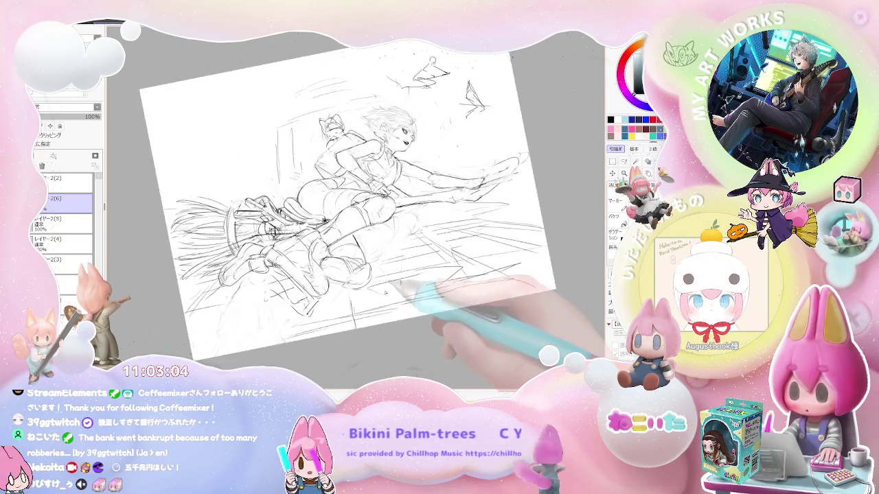
key(h)
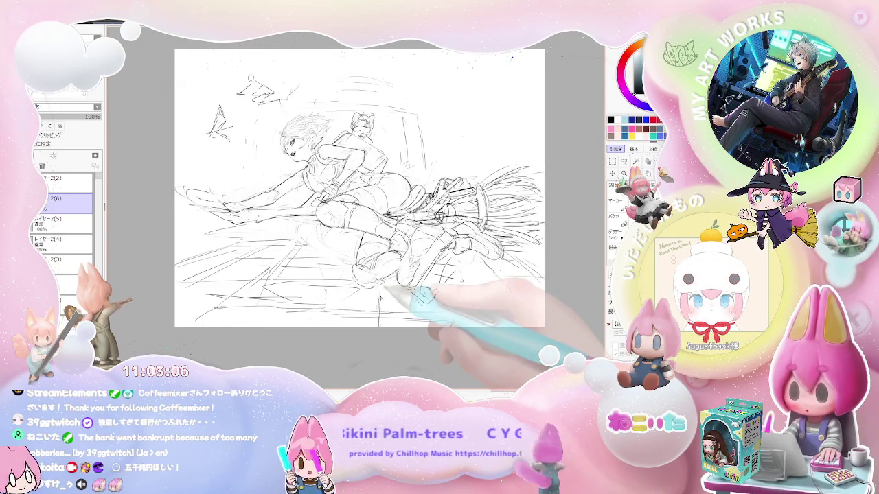
key(End)
key(End)
key(End)
key(End)
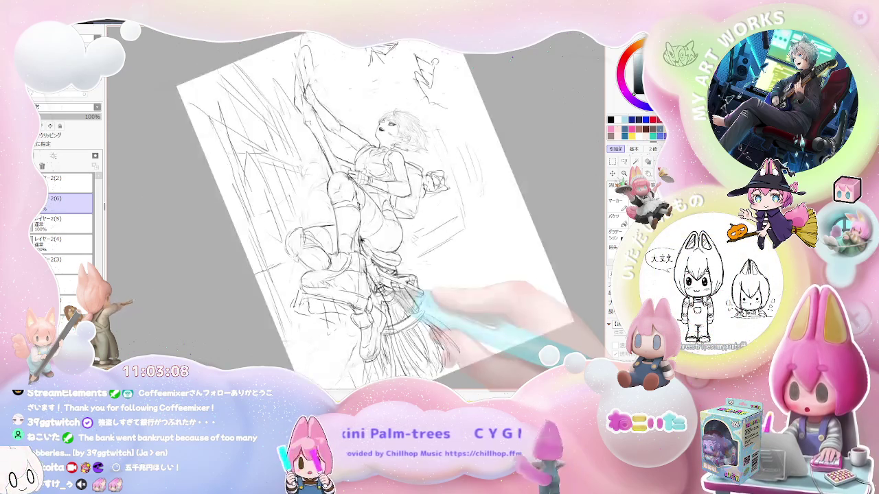
scroll(343, 206, up, 2)
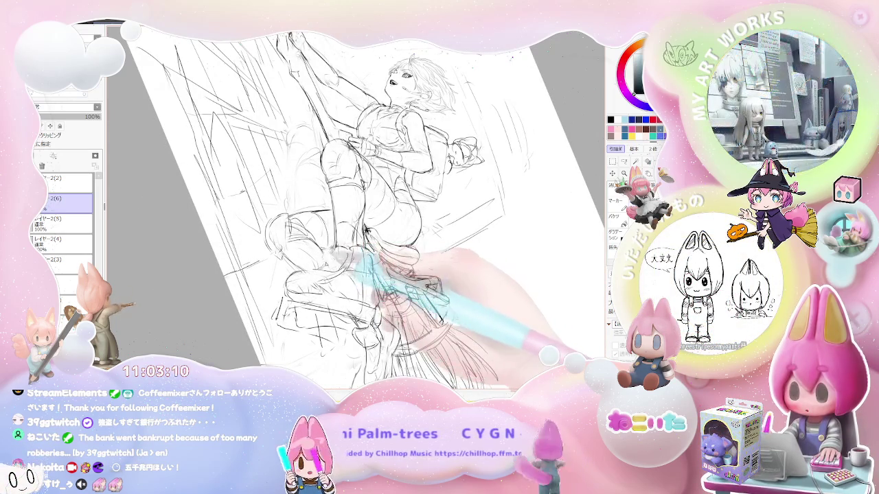
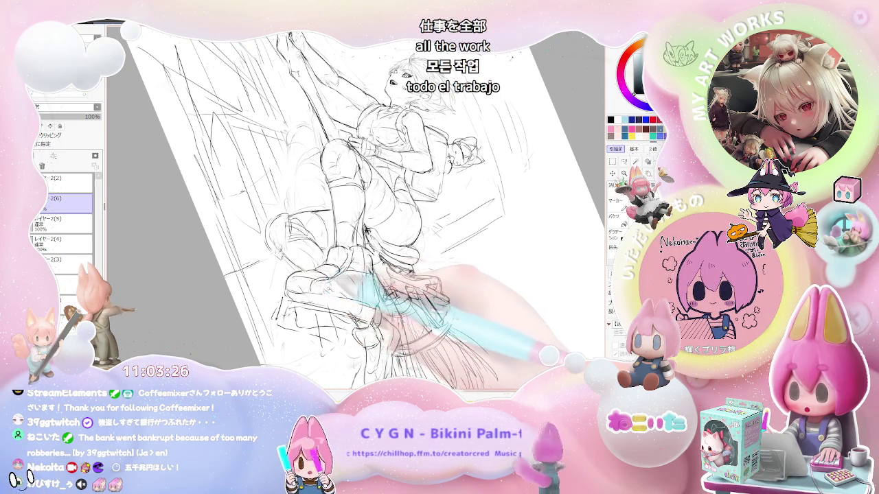
Tilt the sketch view counterclockwise, bring it back upright, then zoom out and tilt it clockwise
key(Delete)
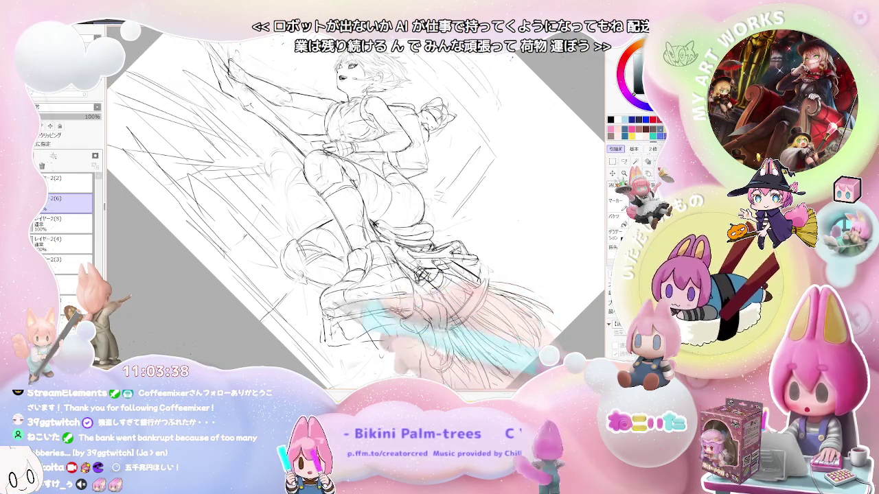
key(ctrl+minus)
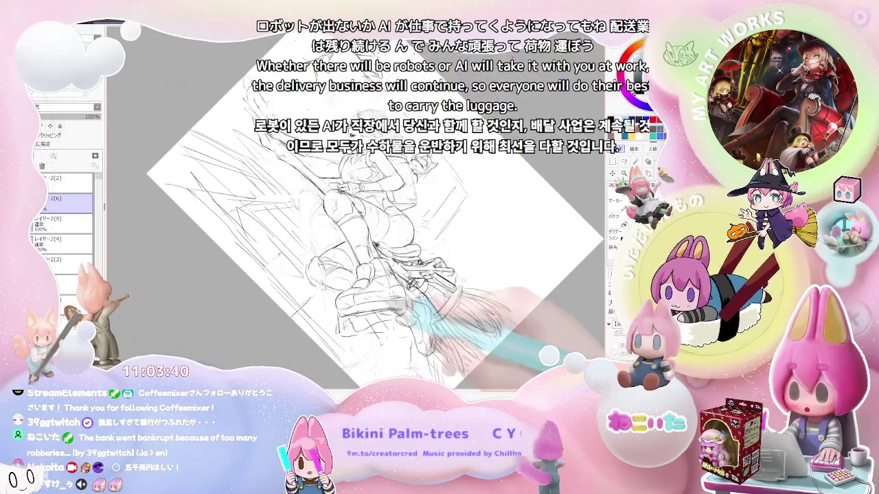
key(Delete)
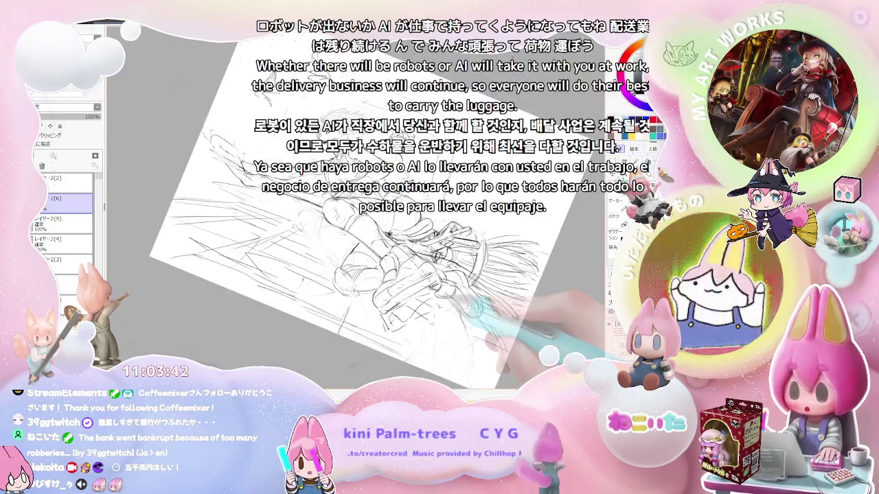
key(Delete)
key(Delete)
key(Delete)
key(Delete)
key(Delete)
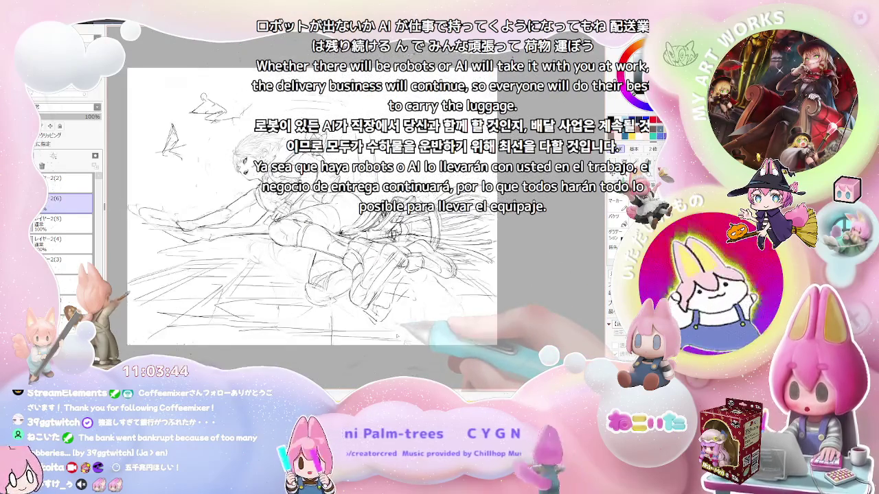
key(Delete)
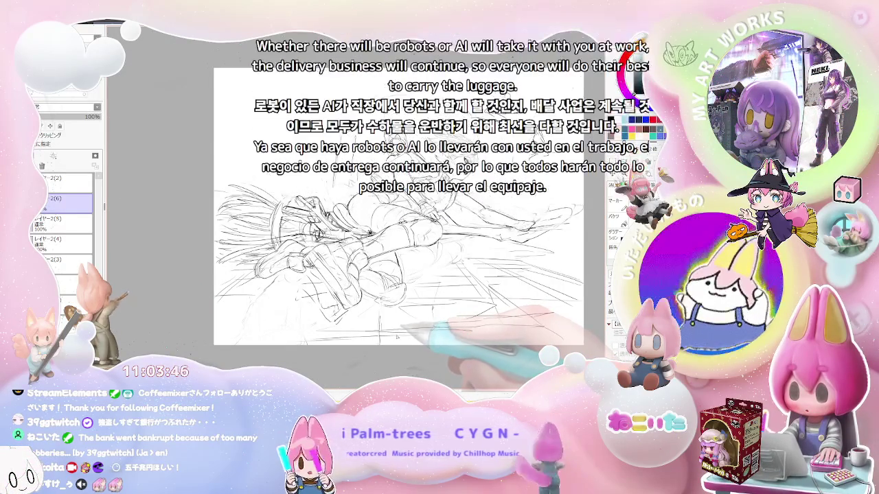
key(minus)
key(End)
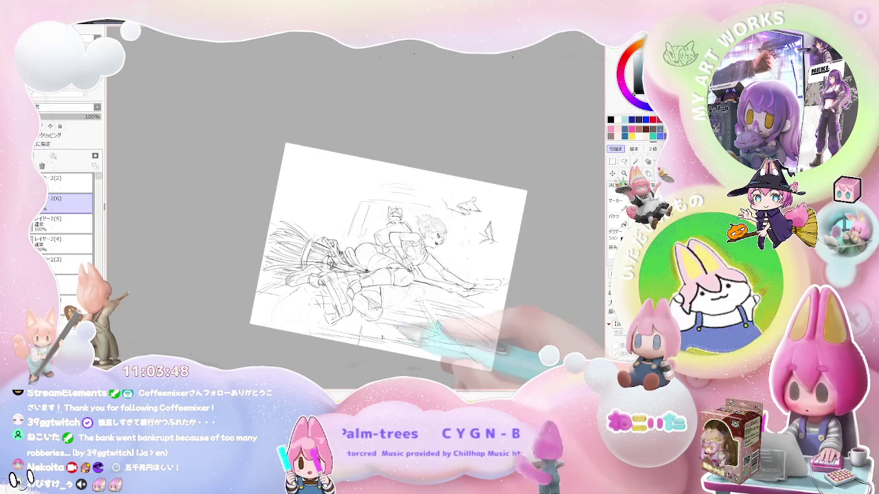
key(End)
key(End)
key(plus)
key(plus)
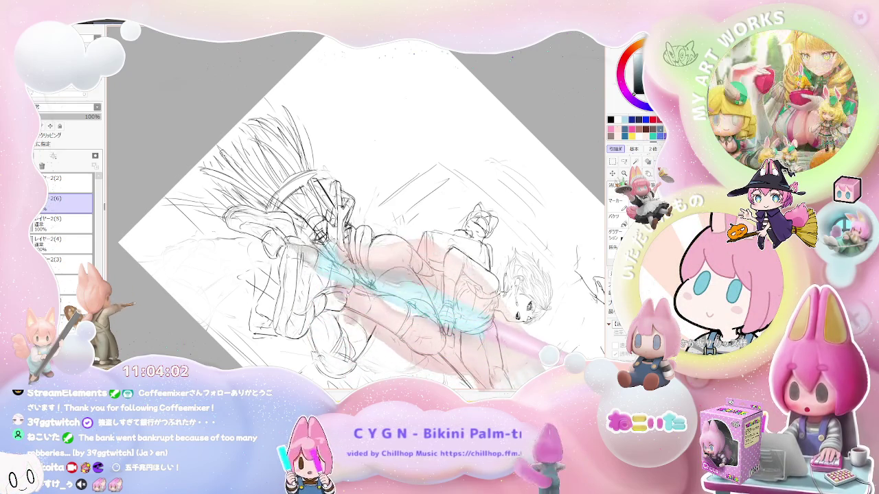
Rotate the view so the figure stands upright, resetting the rotation with Home
scroll(362, 213, down, 1)
key(Delete)
key(Delete)
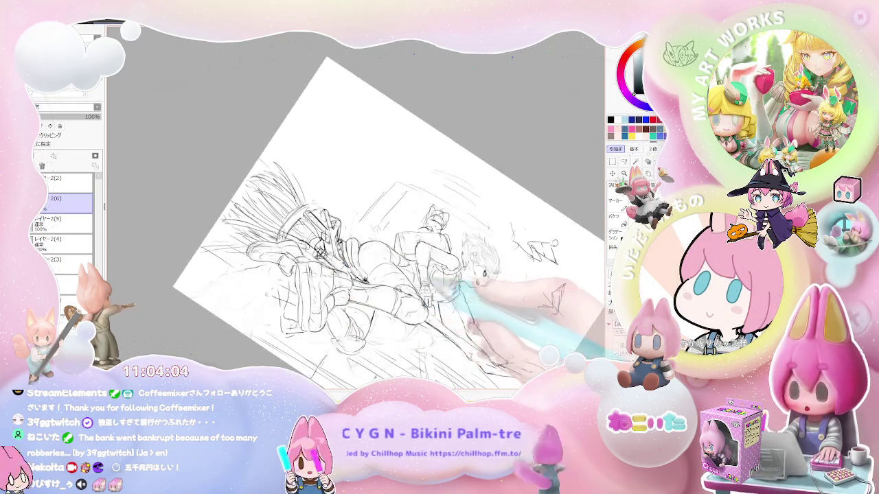
key(Delete)
key(Delete)
scroll(357, 234, down, 2)
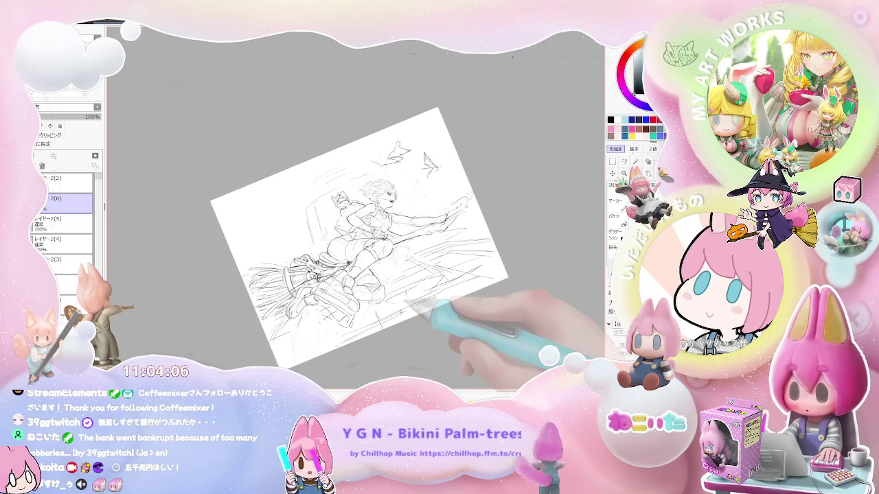
key(Home)
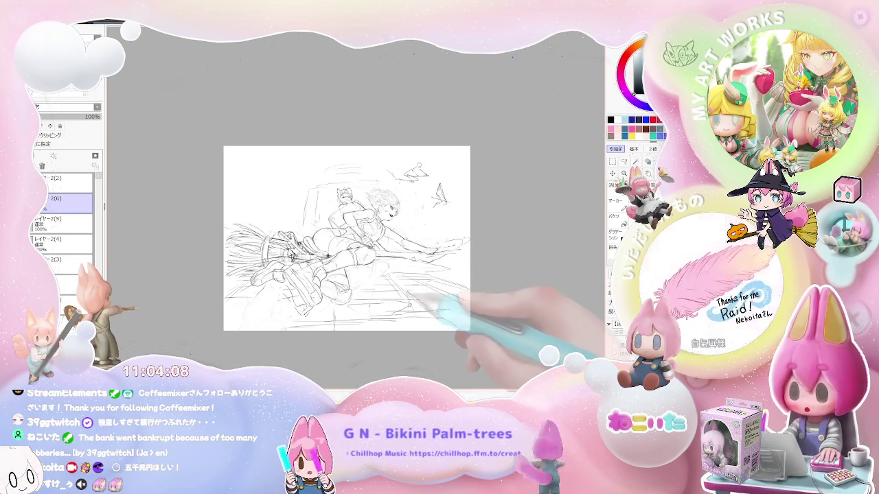
scroll(316, 206, up, 2)
scroll(316, 206, up, 1)
scroll(366, 292, up, 1)
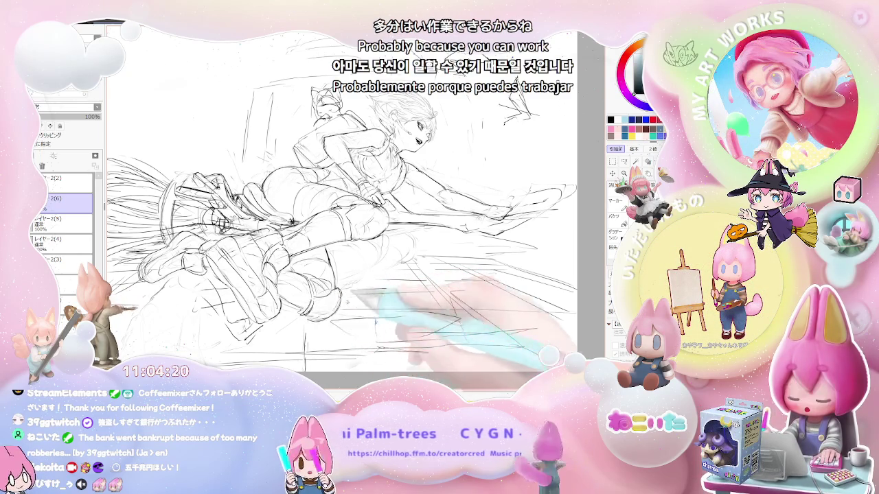
Zoom in on the upright figure, then zoom out and turn the page to landscape
key(Delete)
key(Delete)
key(Delete)
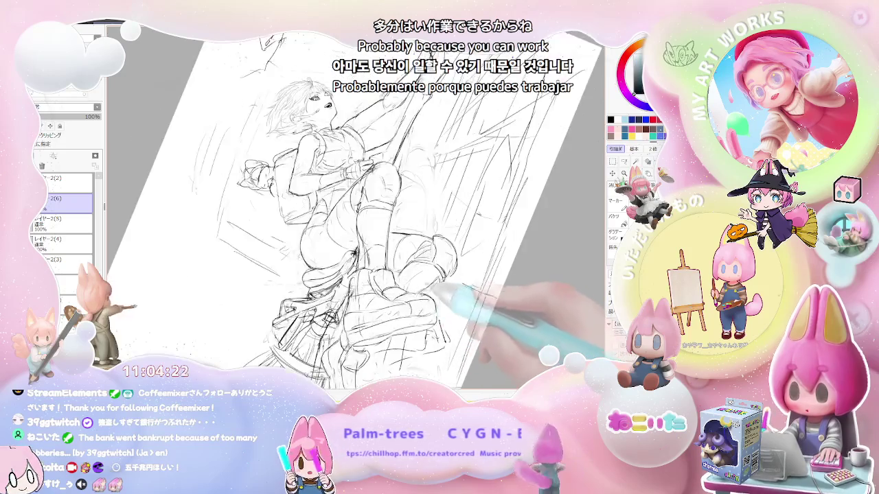
key(ctrl+plus)
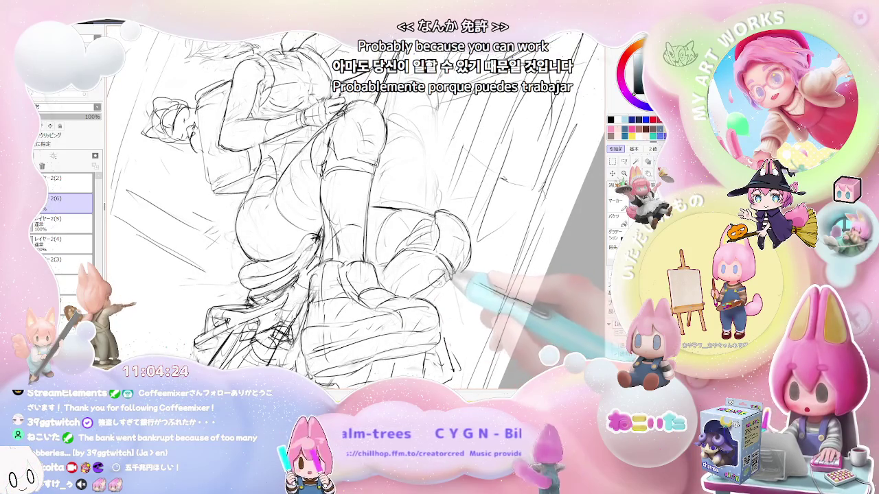
key(ctrl+minus)
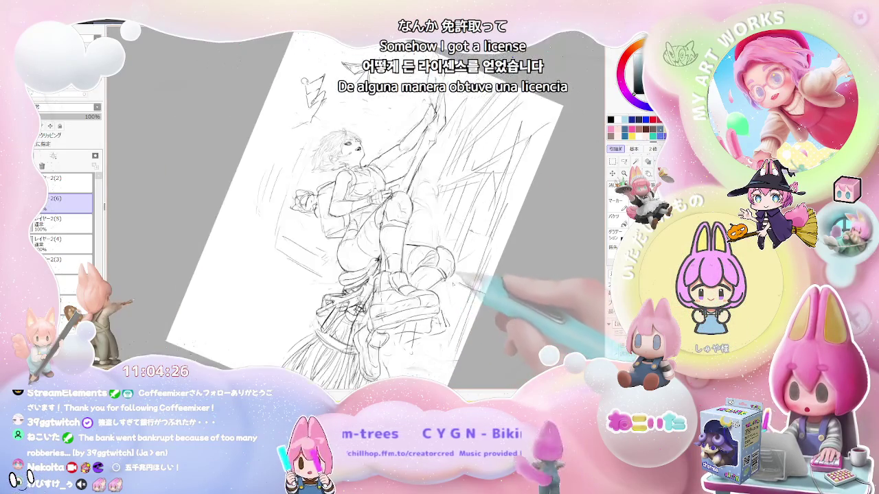
key(ctrl+plus)
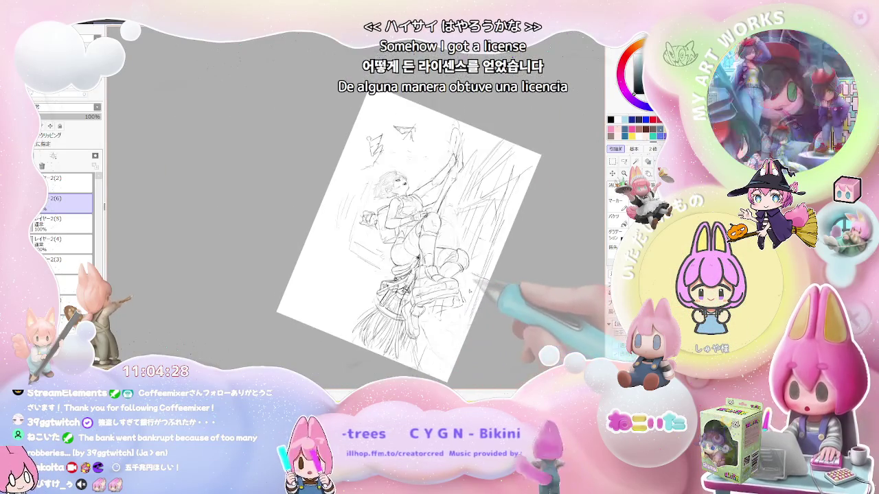
key(ctrl+minus)
key(End)
key(End)
key(End)
key(End)
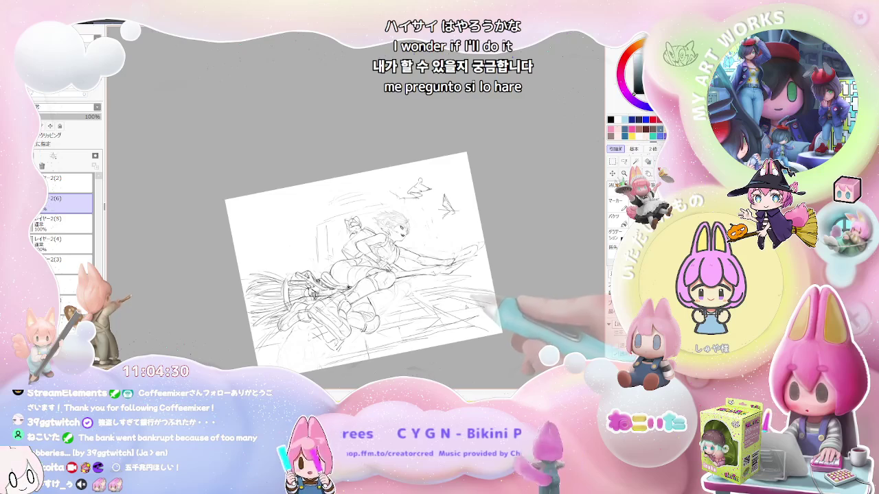
key(End)
key(End)
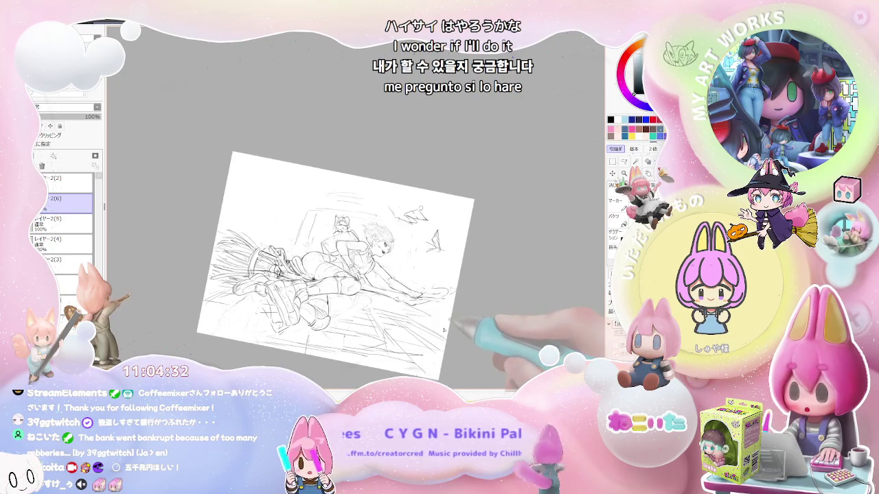
Tilt the page counterclockwise to inspect the girl's torso and legs, then return to upright landscape
key(Delete)
key(Delete)
key(Delete)
key(Delete)
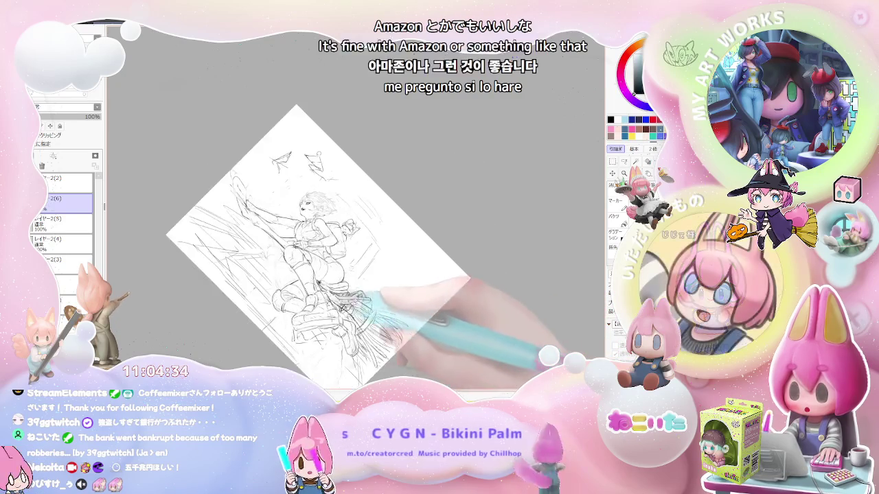
key(ctrl+plus)
key(ctrl+plus)
key(ctrl+plus)
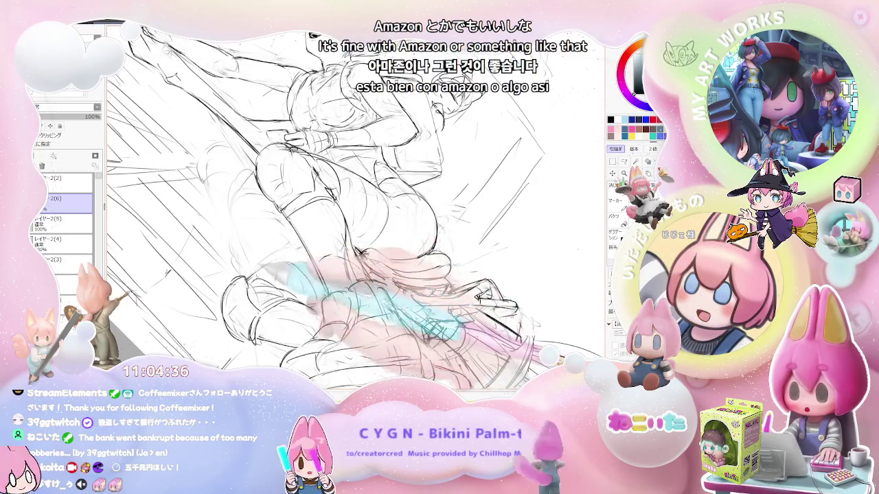
key(ctrl+minus)
key(ctrl+minus)
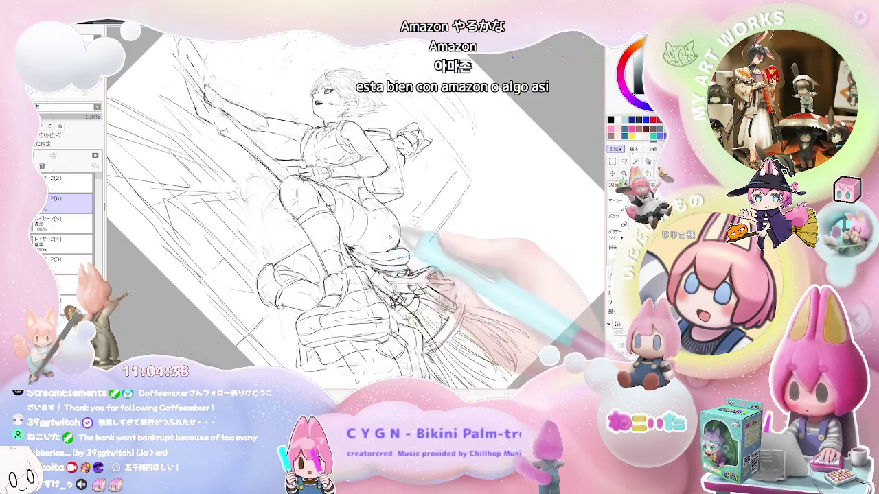
key(End)
key(End)
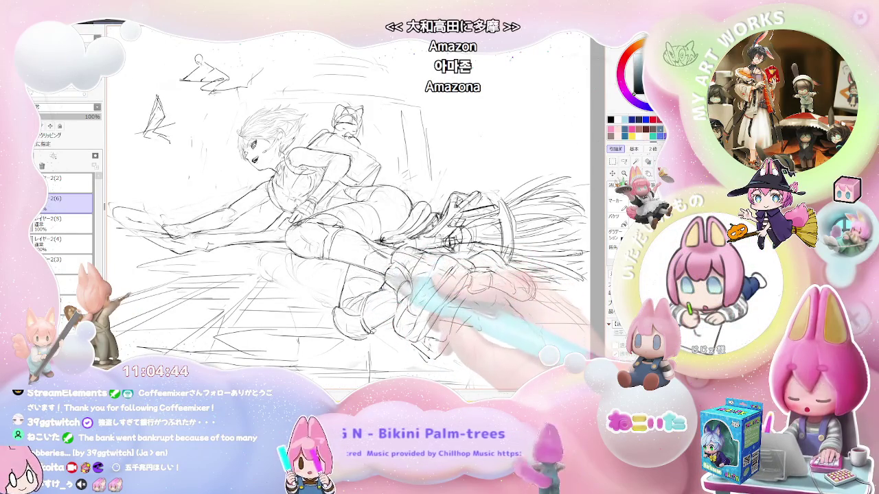
key(minus)
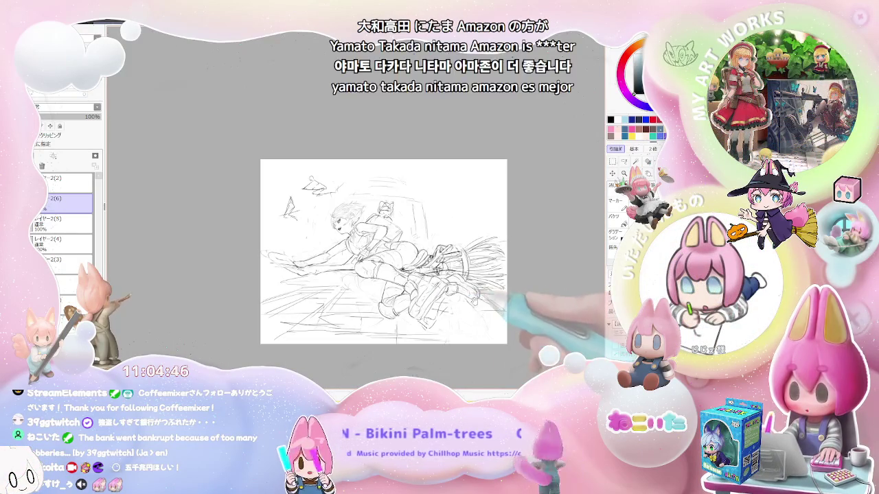
key(plus)
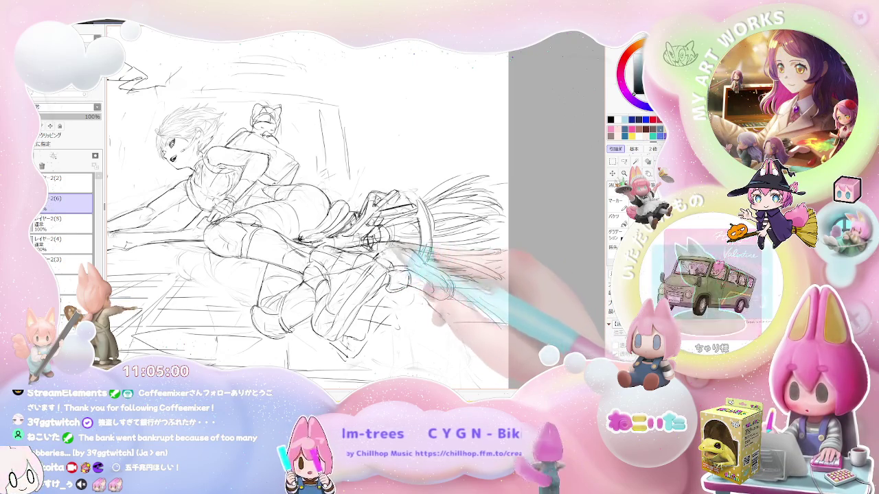
Mirror the view with H to check proportions, tilting both ways before returning upright
key(h)
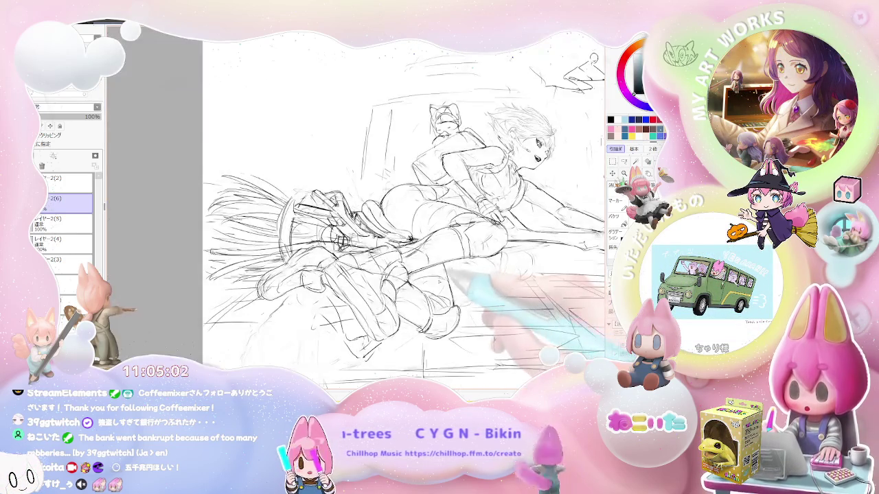
key(Delete)
key(Delete)
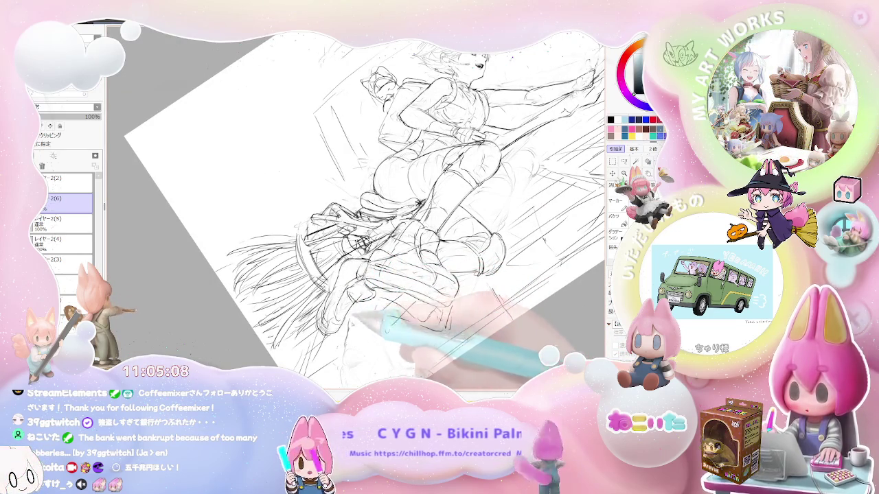
key(End)
key(Delete)
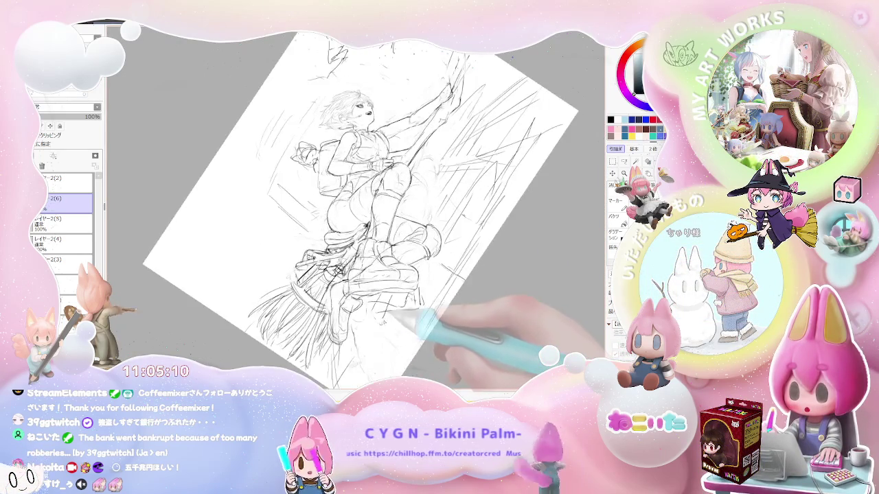
key(ctrl+plus)
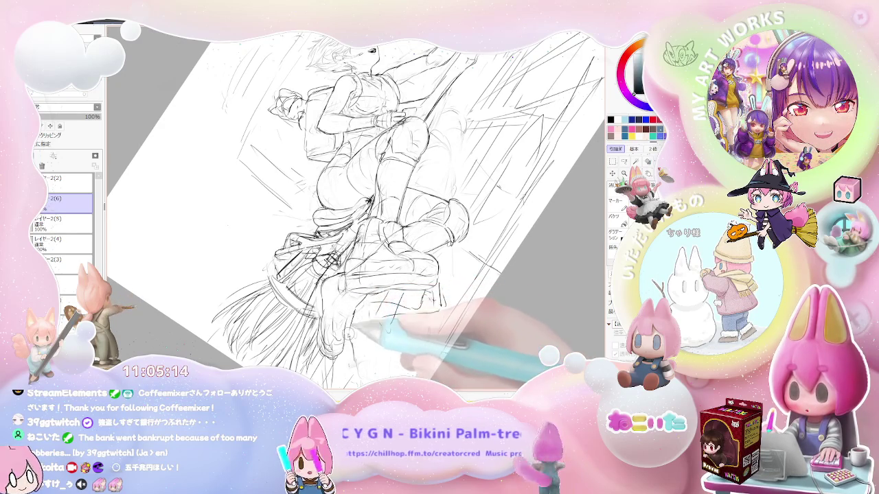
key(ctrl+minus)
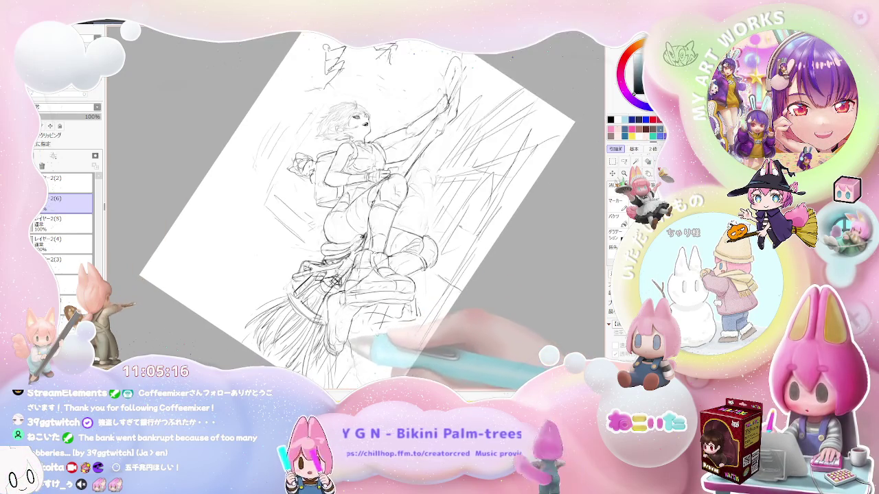
key(Delete)
key(Delete)
key(Delete)
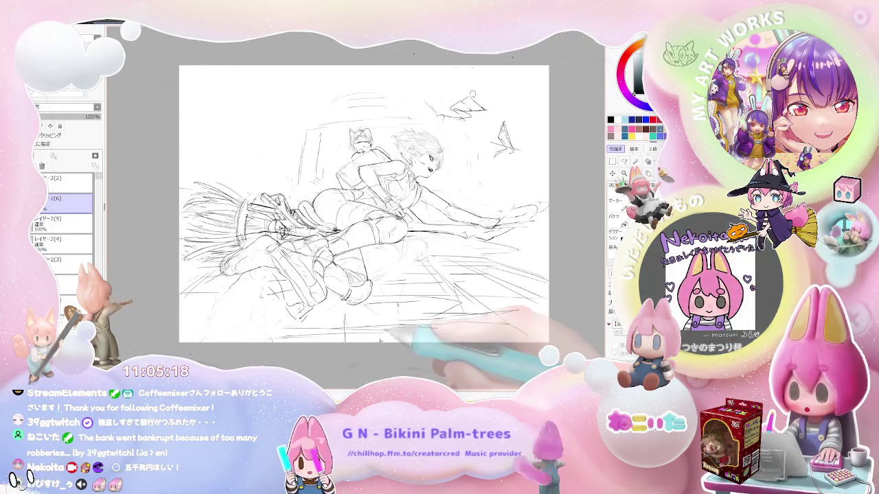
key(Delete)
key(Delete)
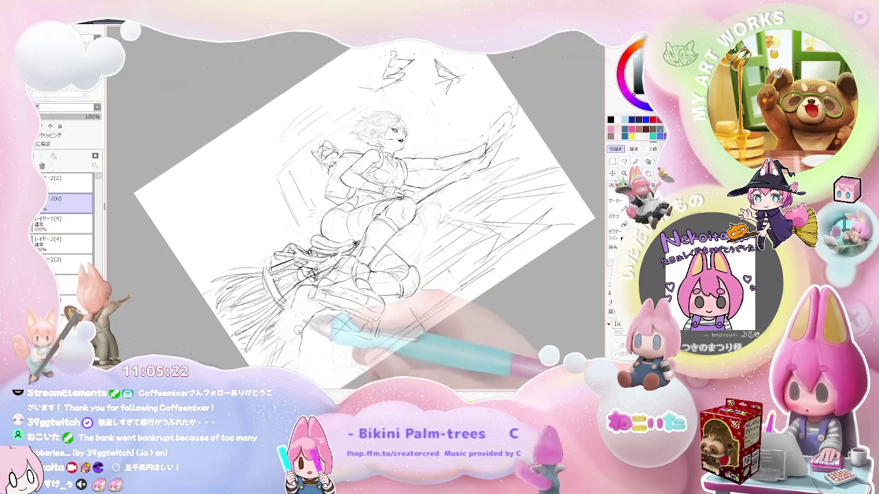
Mirror the view with Insert and swing the figure to vertical and back at several tilts
key(Insert)
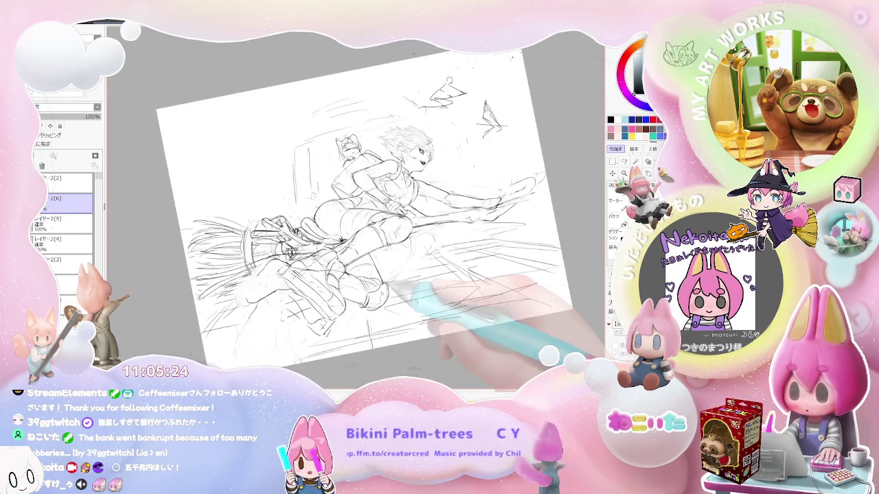
key(Delete)
key(End)
key(End)
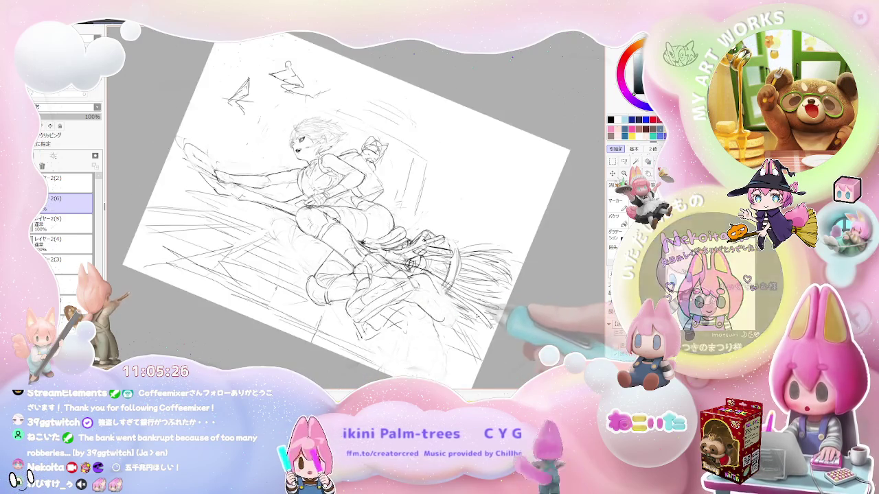
key(End)
key(End)
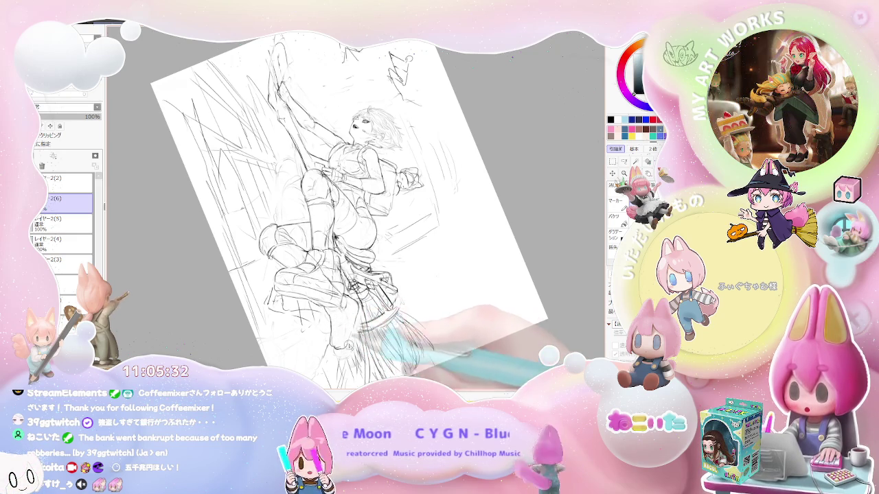
key(ctrl+minus)
key(Delete)
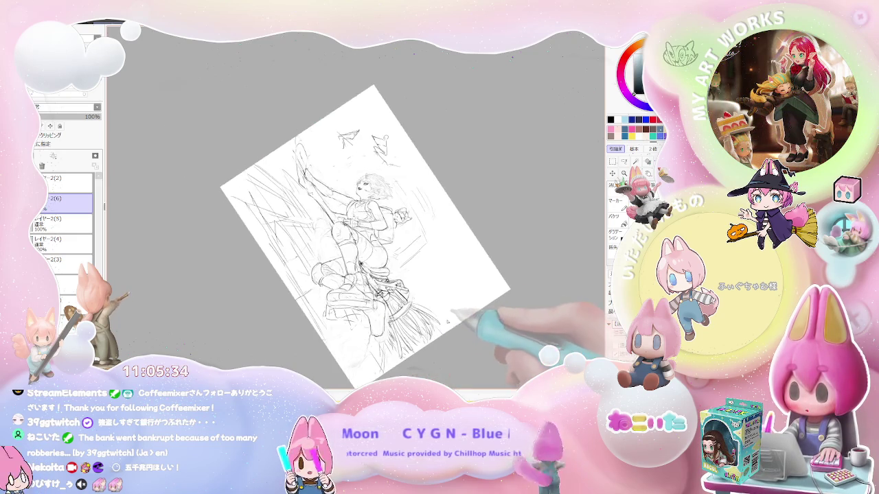
key(Delete)
key(Delete)
key(End)
key(End)
key(End)
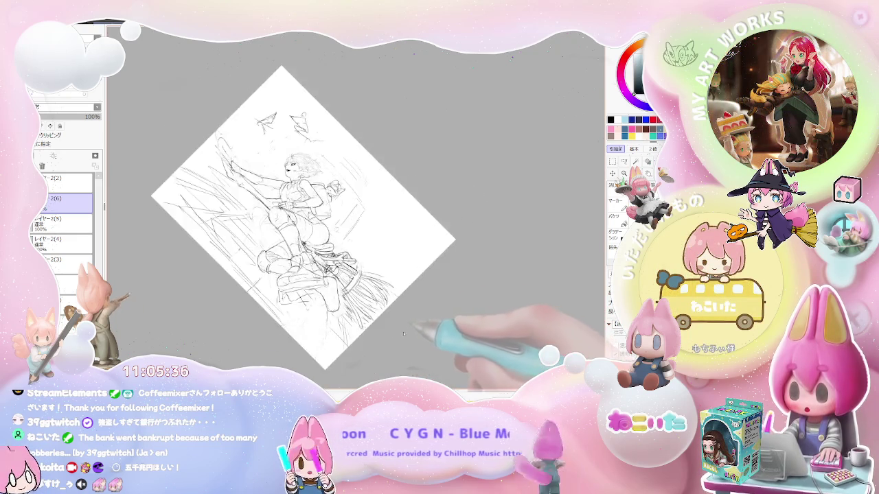
key(End)
key(End)
key(End)
key(End)
Lay the figure horizontal and mirror it to face right, zooming in and out on it
key(ctrl+plus)
key(ctrl+plus)
key(Delete)
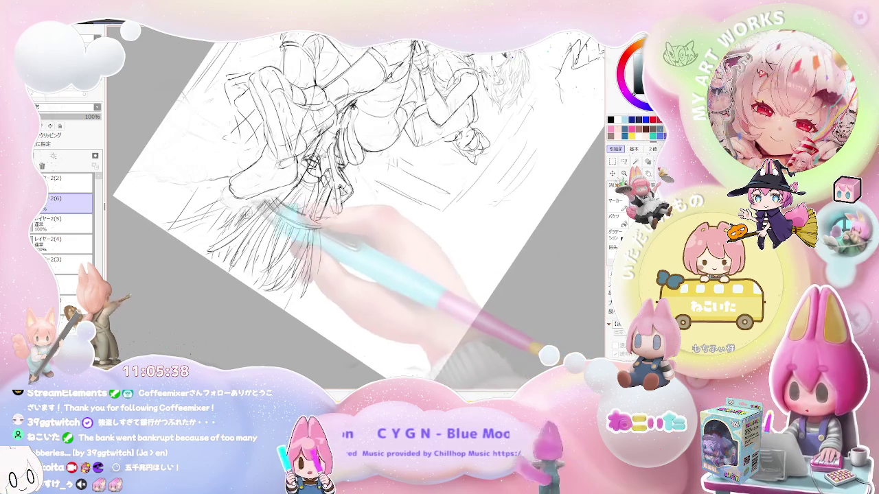
key(Delete)
key(Delete)
key(ctrl+minus)
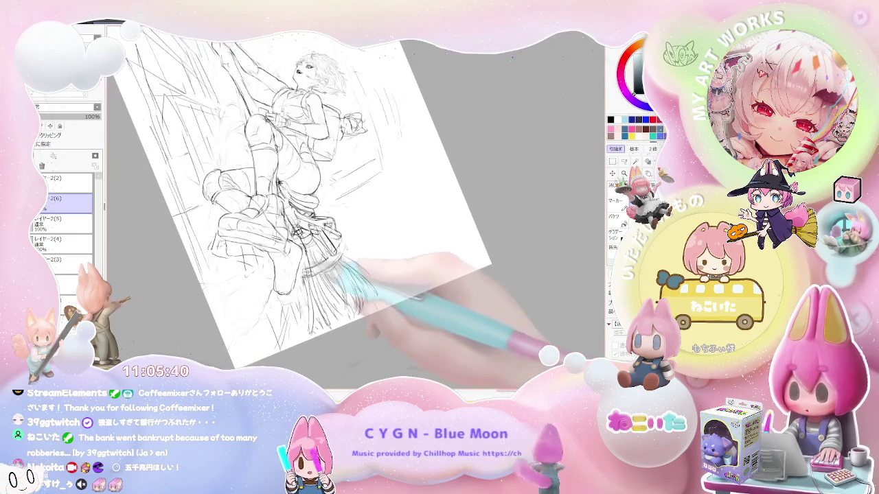
key(Delete)
key(Delete)
key(Delete)
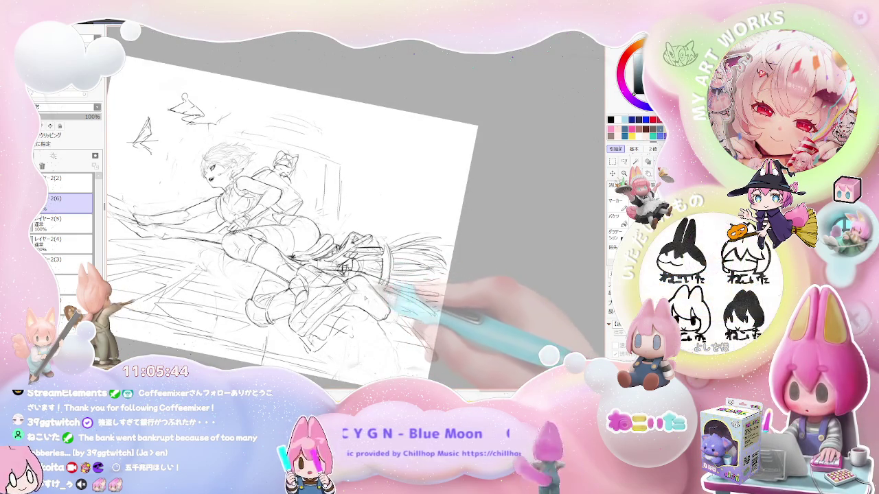
key(Insert)
key(ctrl+plus)
key(Delete)
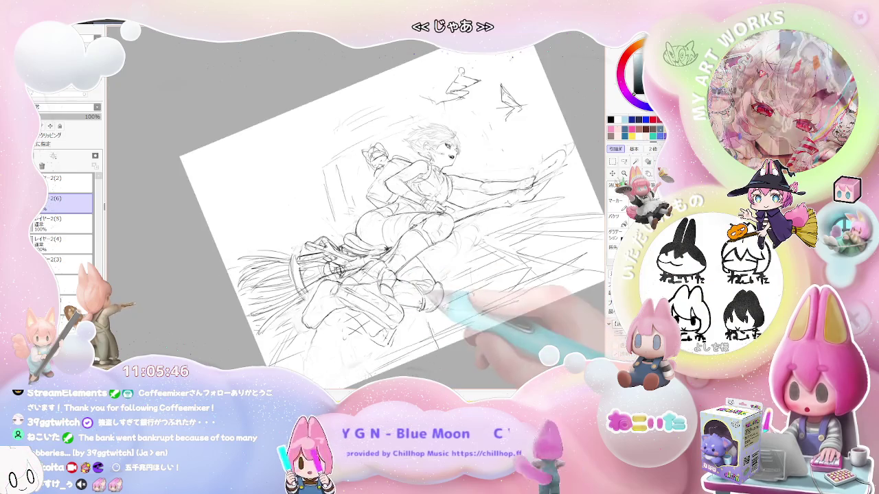
key(ctrl+plus)
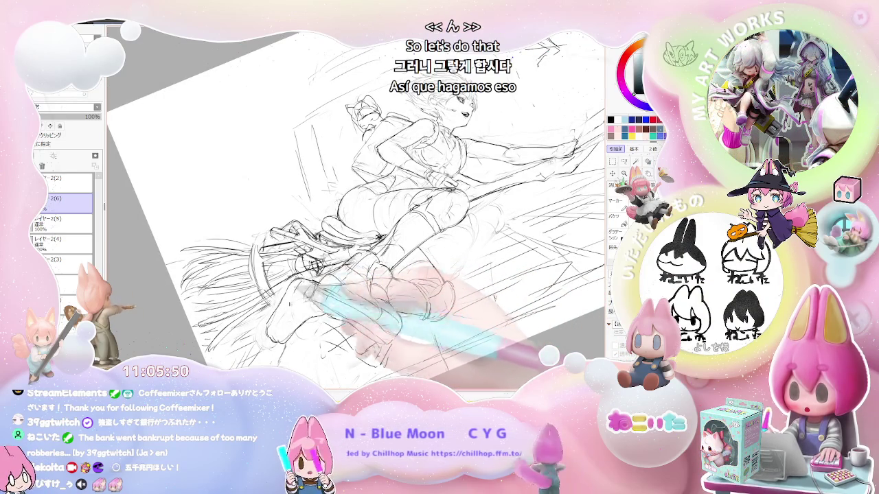
key(ctrl+minus)
key(Delete)
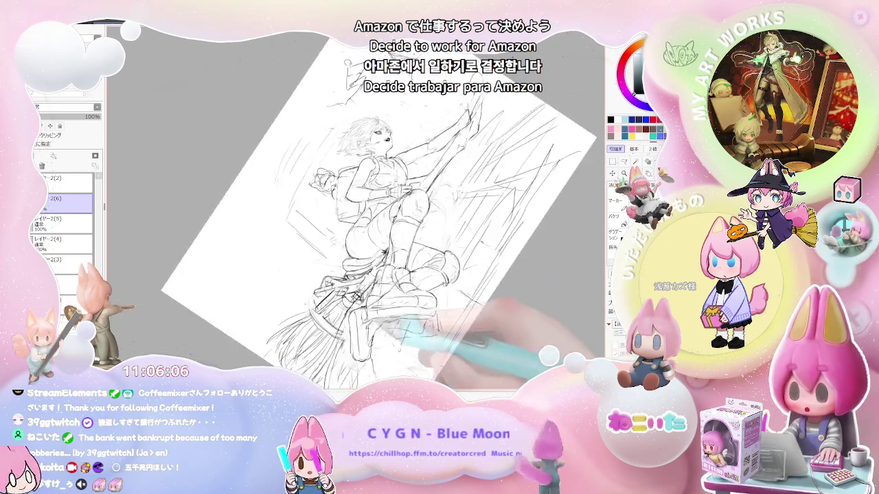
Reset the rotation to upright, then view the page mirrored and upright
scroll(357, 206, up, 5)
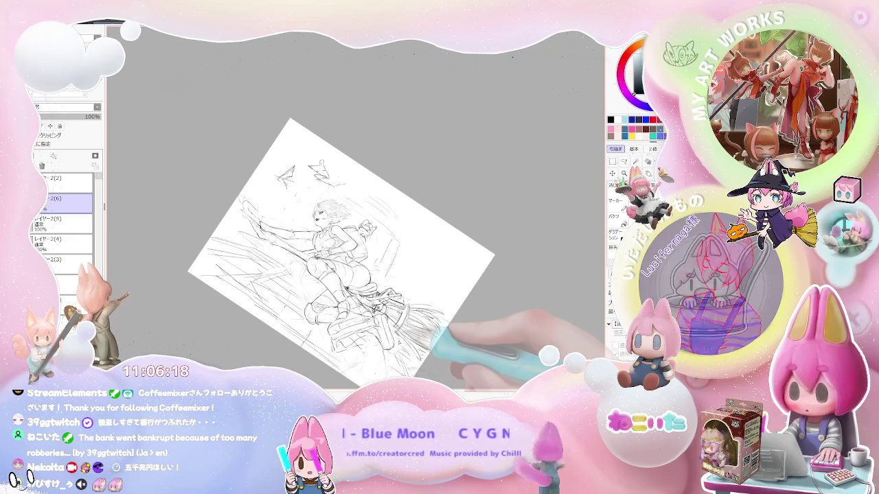
scroll(367, 337, up, 5)
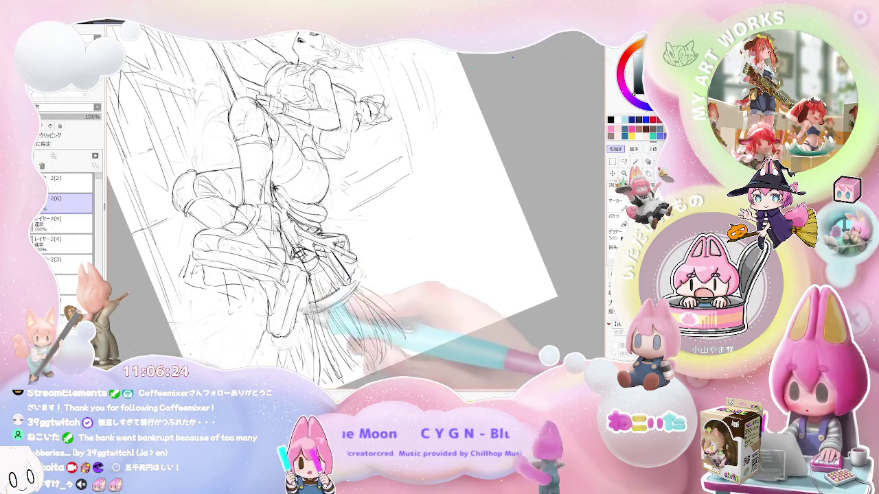
key(minus)
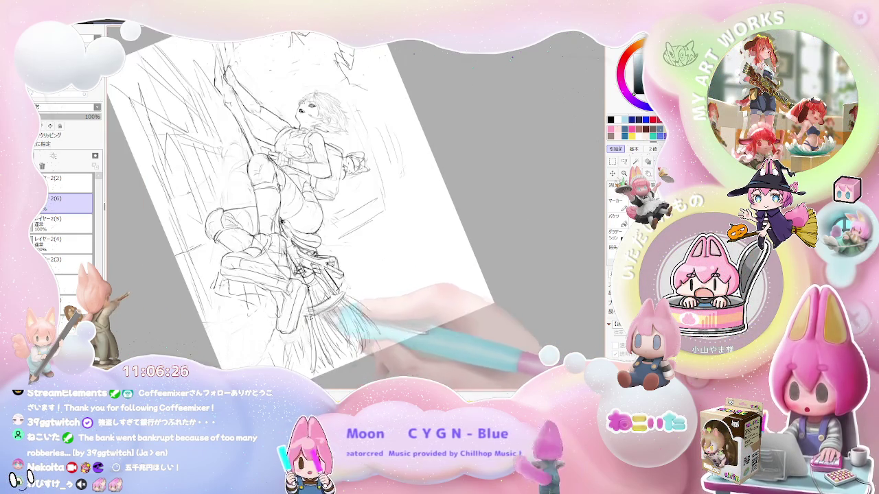
key(Home)
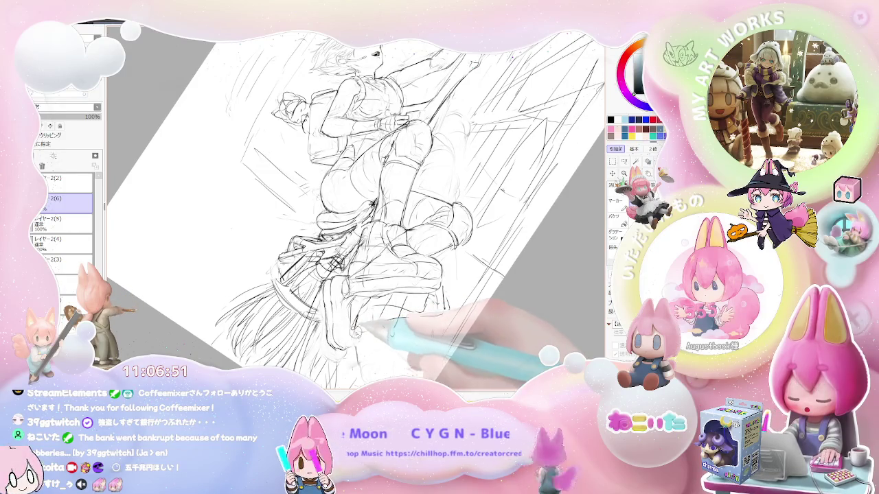
key(minus)
key(minus)
key(Delete)
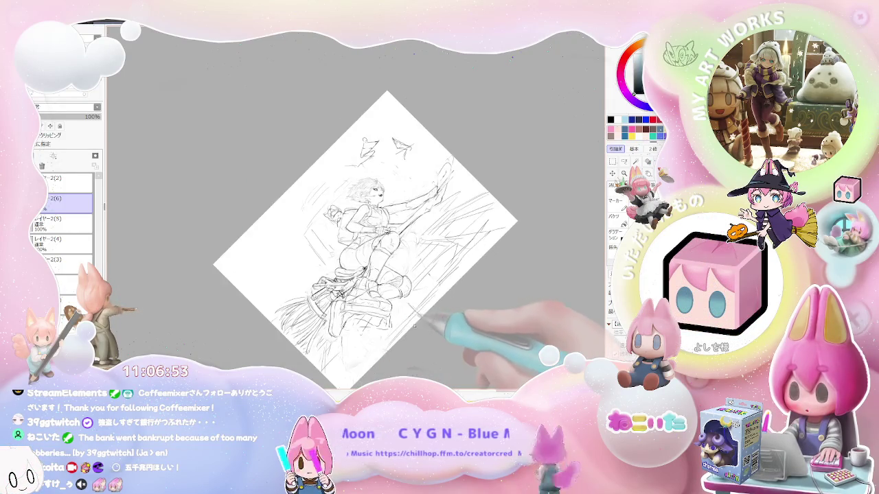
key(Delete)
key(h)
key(End)
key(End)
key(End)
key(End)
key(End)
key(End)
key(End)
key(End)
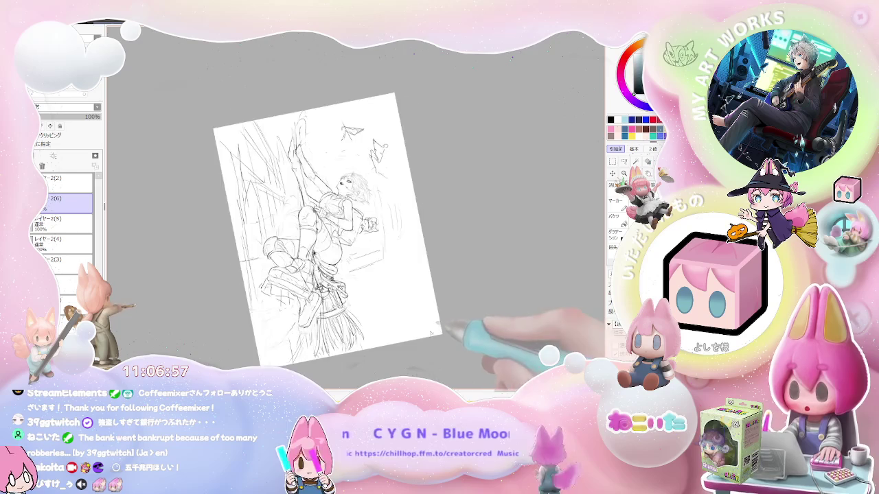
Zoom in about 2x with the figure flying horizontally, inspecting the legs and boots
key(plus)
key(plus)
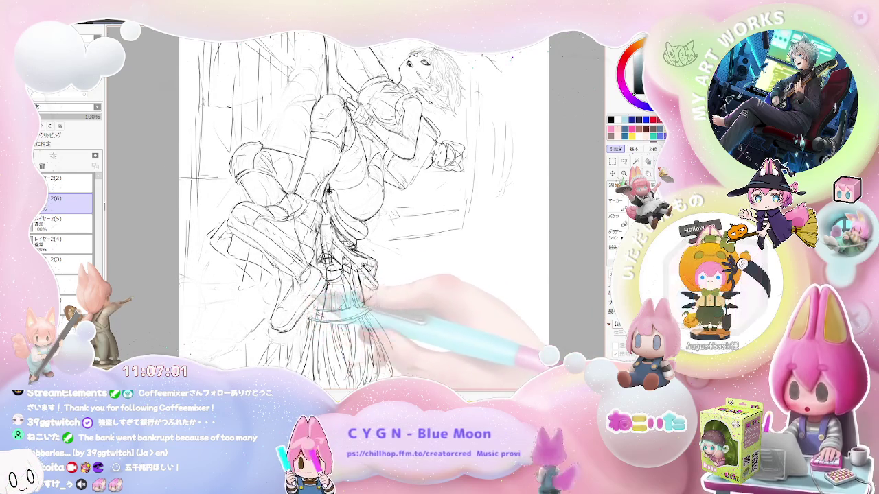
key(Delete)
key(Delete)
key(Delete)
key(Delete)
key(minus)
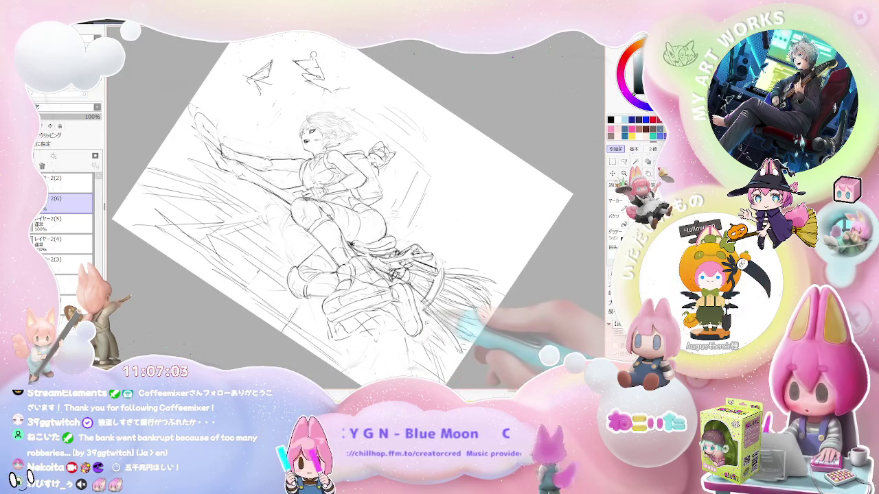
key(plus)
key(plus)
key(plus)
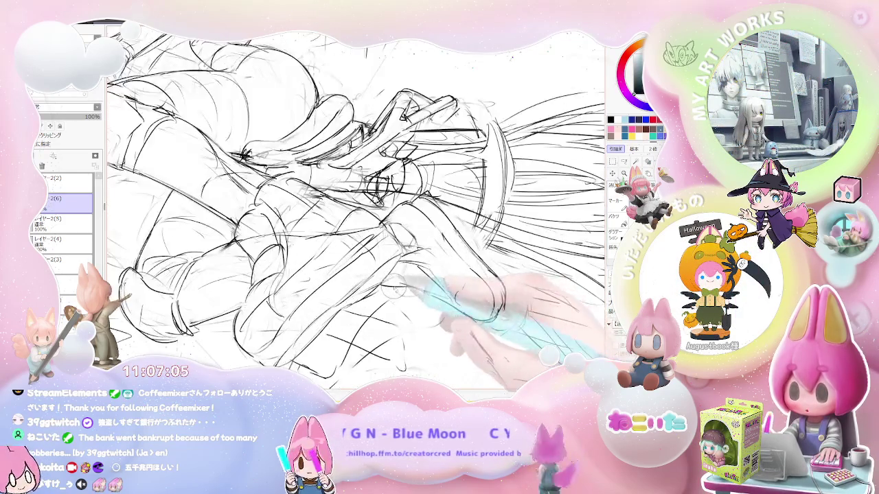
key(minus)
key(minus)
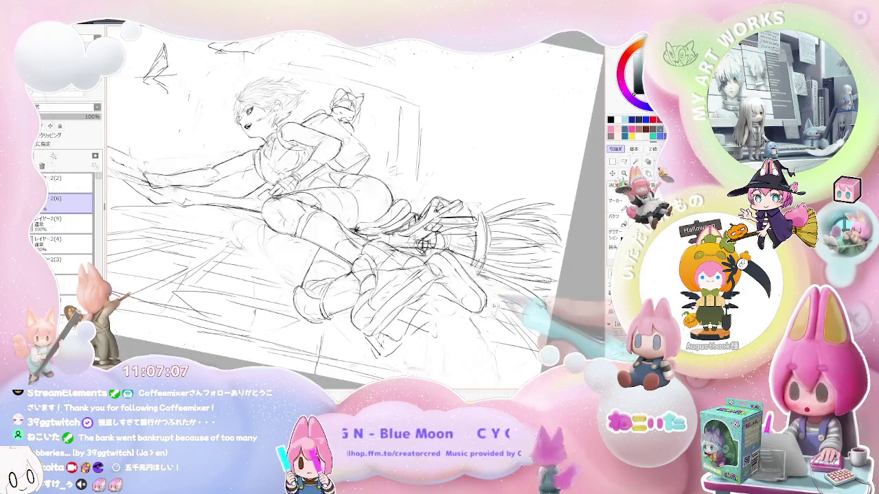
key(Delete)
key(Delete)
key(Delete)
key(Delete)
key(plus)
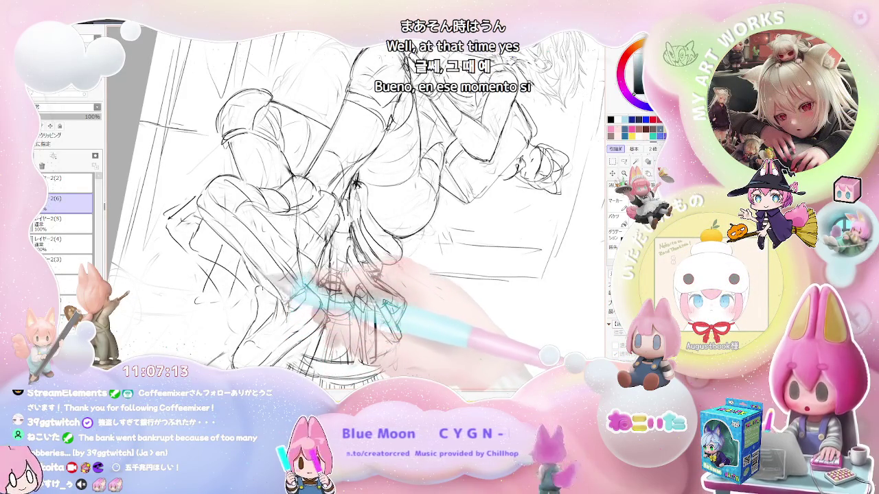
key(minus)
Inspect the legs and broom, then show the whole portrait sheet upright
key(End)
key(End)
key(End)
key(End)
key(minus)
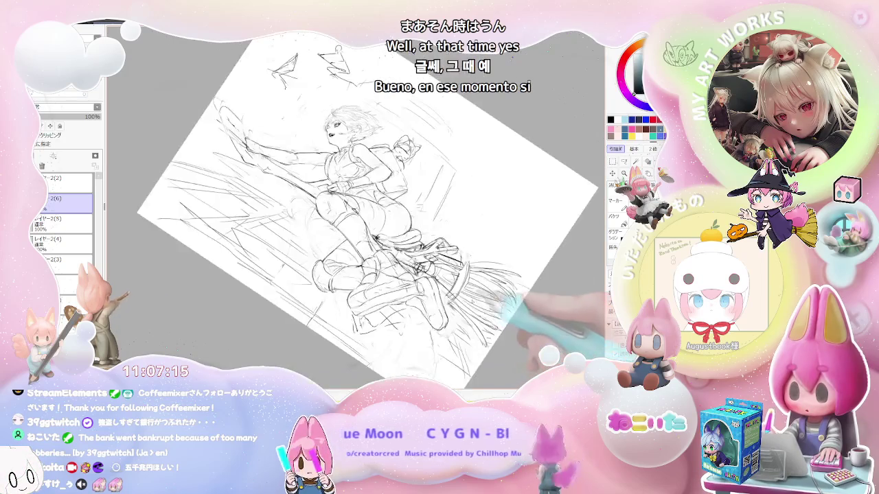
key(plus)
key(plus)
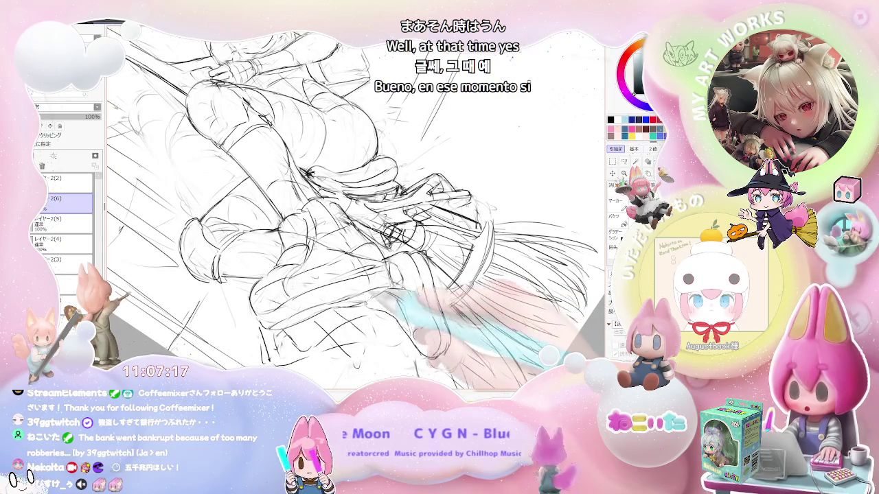
key(minus)
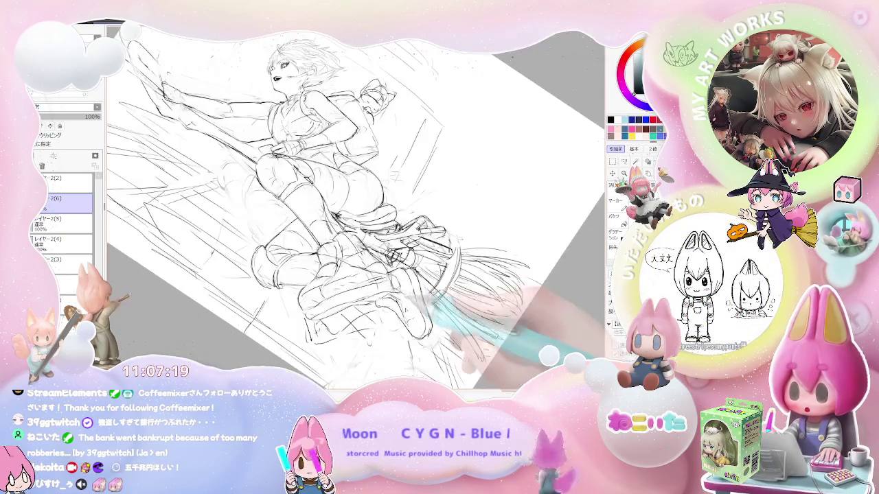
key(minus)
key(End)
key(End)
key(End)
key(End)
key(End)
key(End)
key(plus)
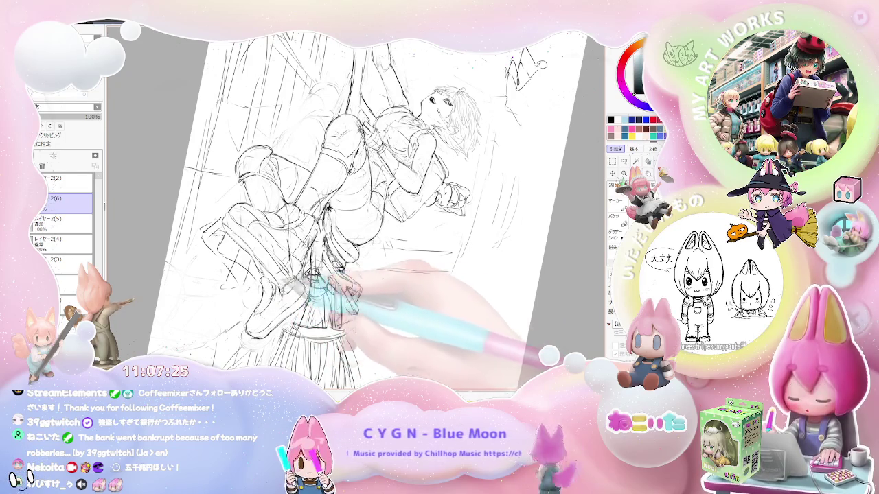
key(End)
key(Home)
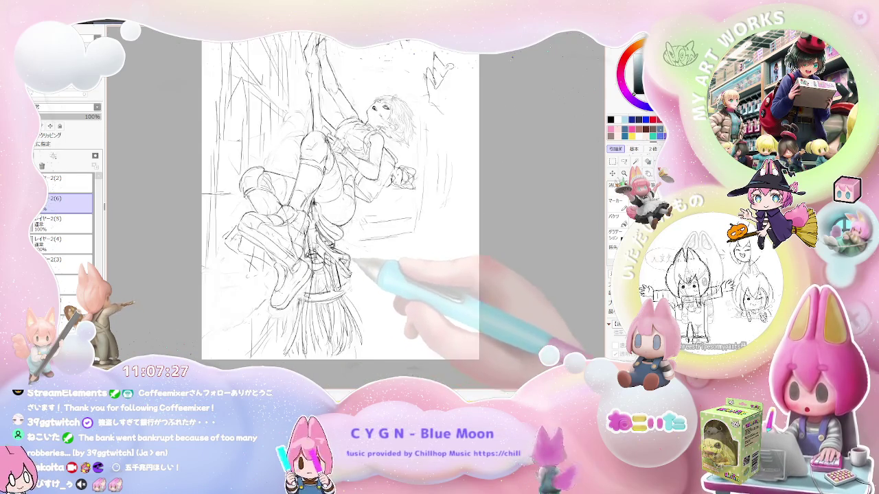
Turn the figure horizontal and facing right, zoom with Page Up/Down, and mirror the view again
key(Delete)
key(Delete)
key(Delete)
key(Delete)
key(Delete)
key(h)
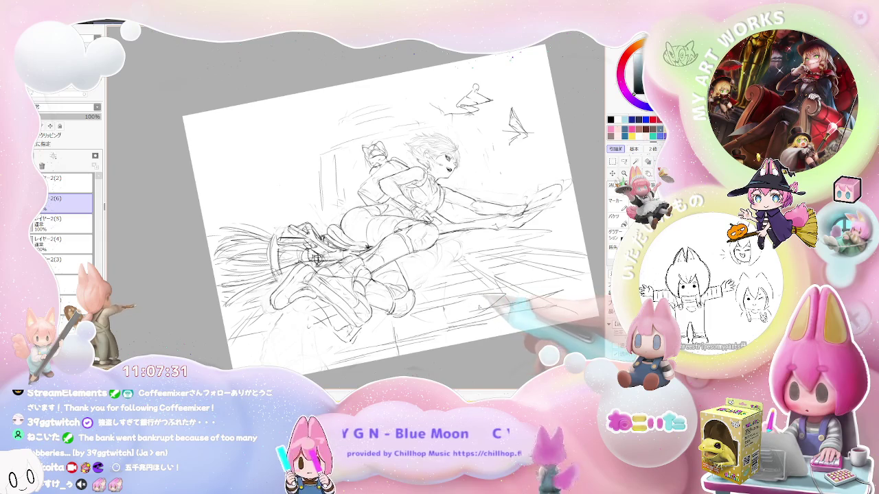
key(Delete)
key(Delete)
key(Delete)
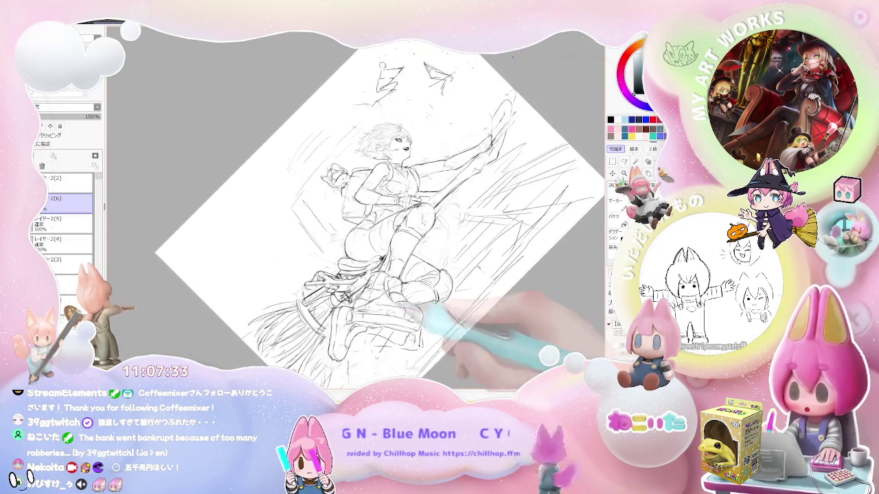
key(Page_Up)
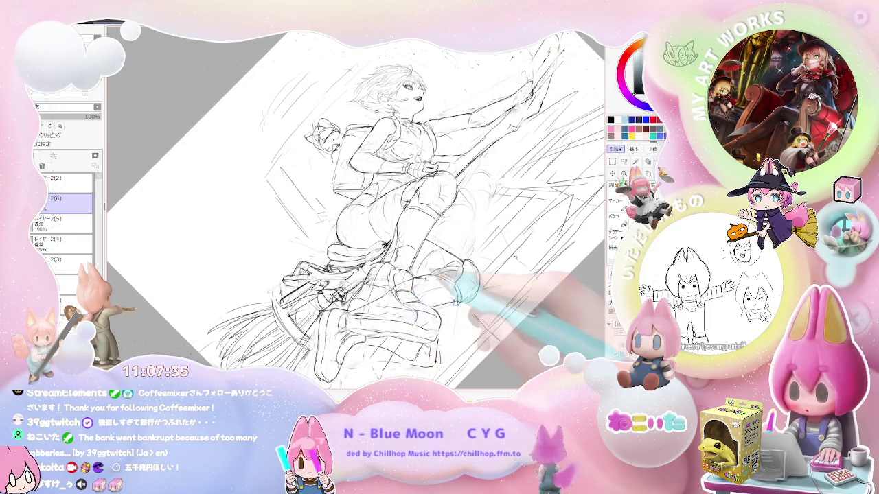
key(Page_Down)
key(Insert)
key(Insert)
key(Insert)
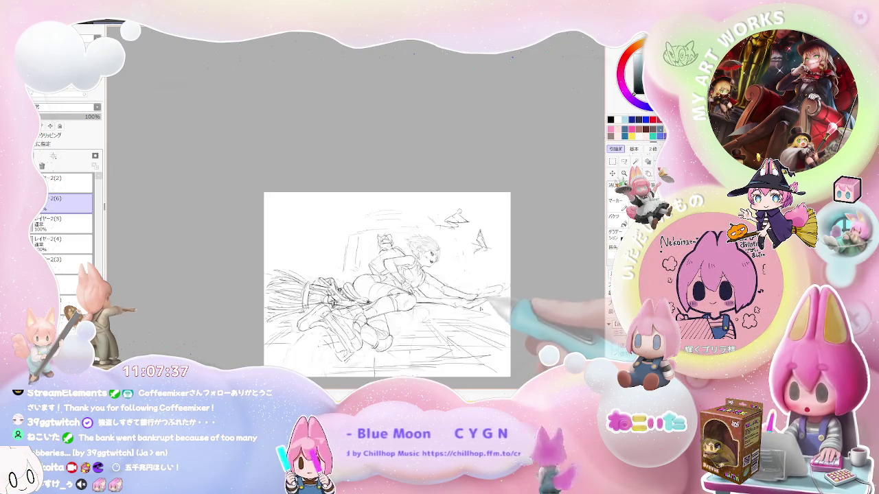
key(Delete)
key(h)
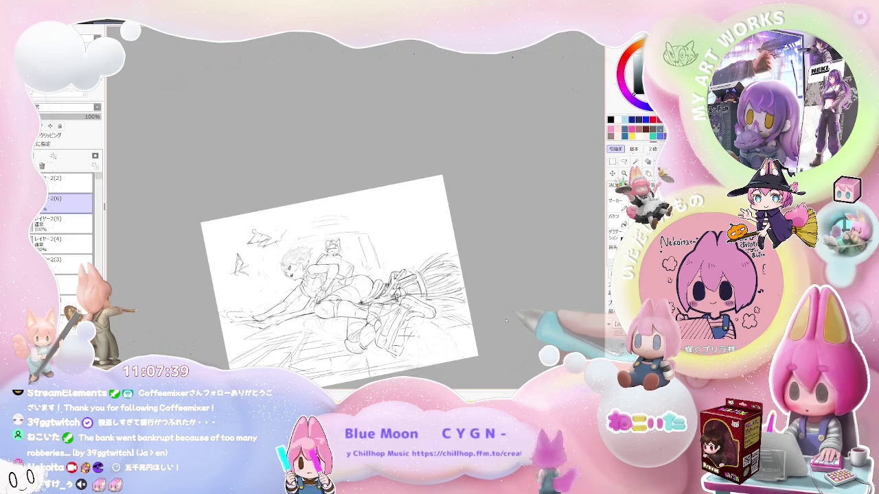
Tilt the page clockwise, zooming in on the broom rider and back out to the sheet
key(Delete)
key(Delete)
key(Delete)
key(Page_Up)
key(Page_Up)
key(Page_Up)
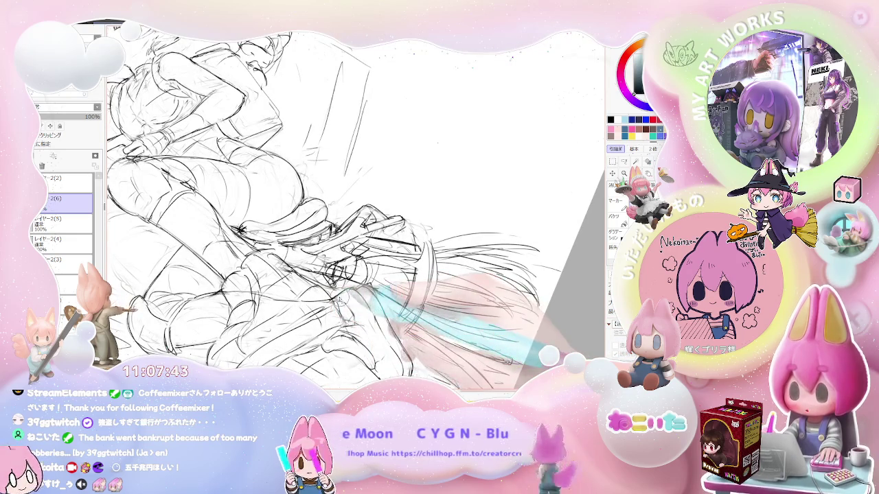
key(Page_Down)
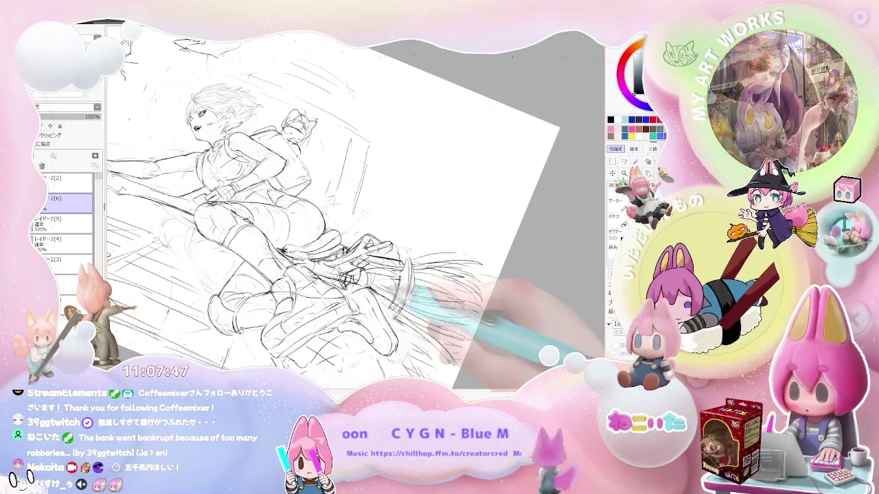
key(Page_Down)
key(End)
key(End)
key(Page_Up)
key(Page_Up)
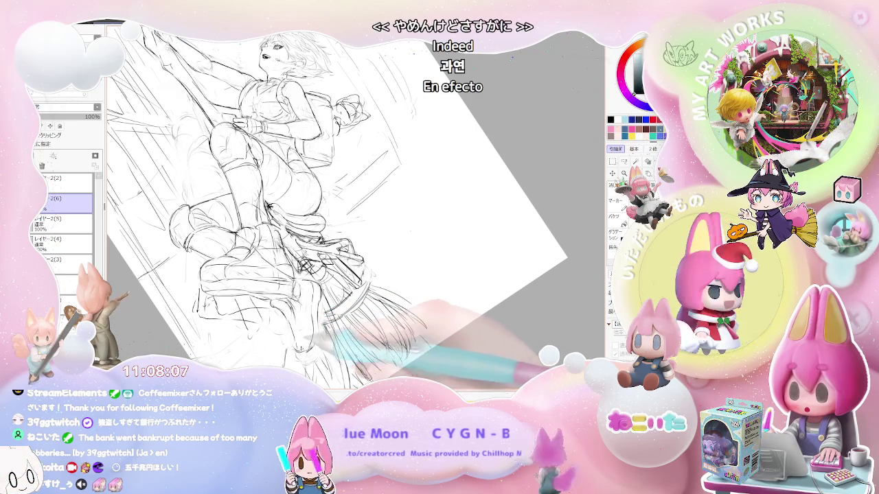
Drag-rotate and zoom the tilted sketch, then bring the whole page back upright
drag(309, 205, 288, 200)
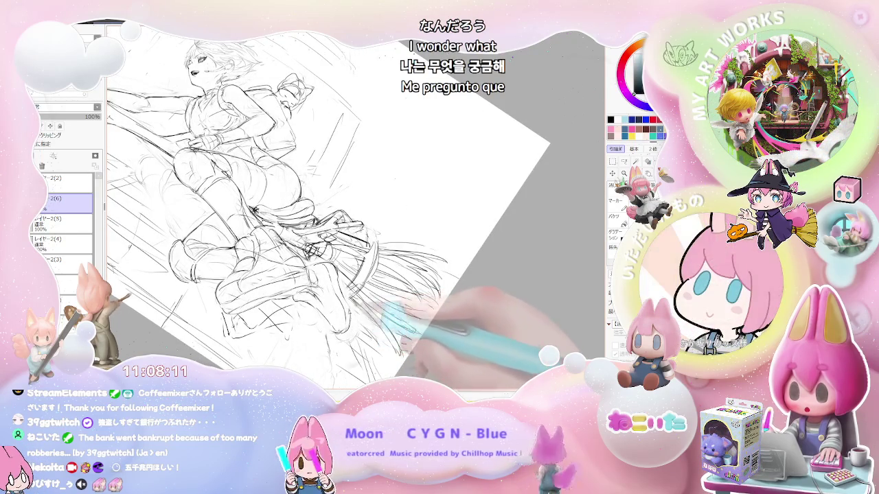
mouse_move(388, 312)
mouse_down()
mouse_move(251, 237)
mouse_move(249, 273)
mouse_up()
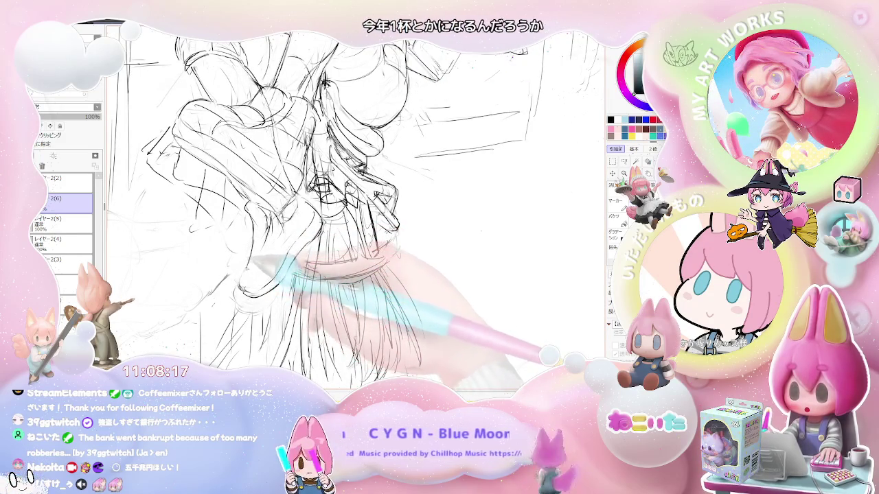
mouse_move(249, 274)
mouse_down()
mouse_move(371, 185)
mouse_move(412, 172)
mouse_up()
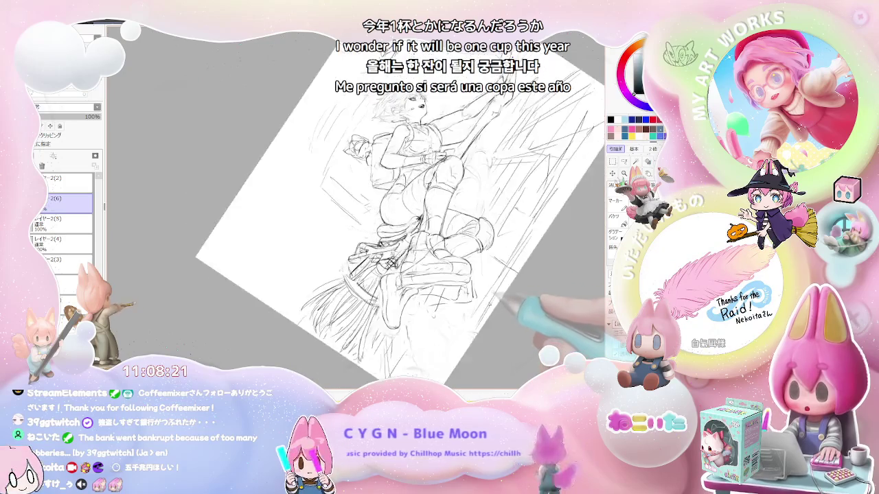
scroll(405, 227, up, 3)
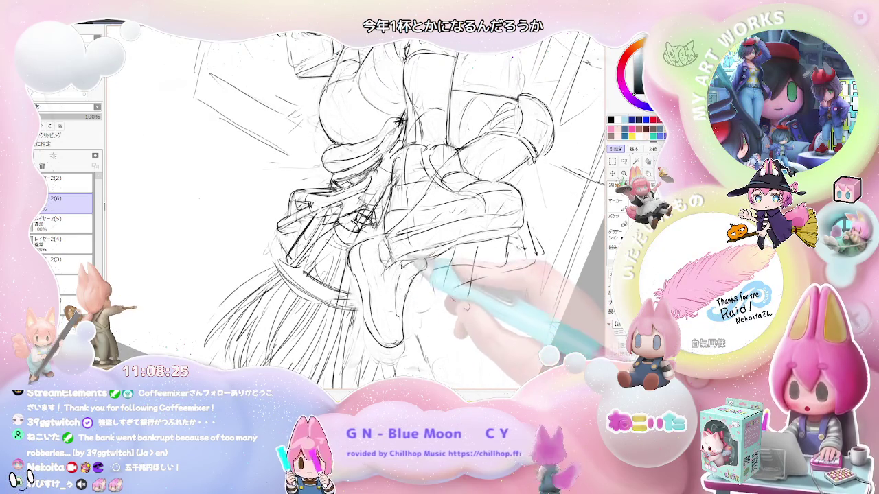
scroll(357, 206, down, 2)
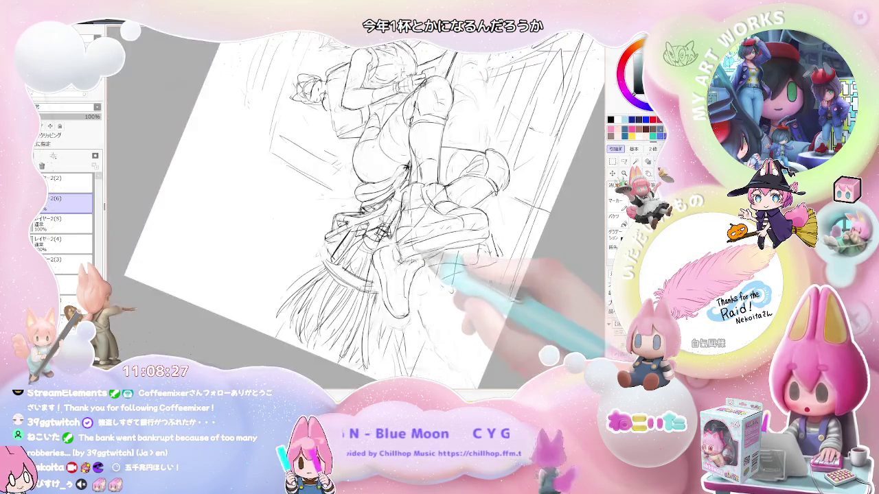
drag(446, 274, 440, 316)
scroll(390, 243, down, 1)
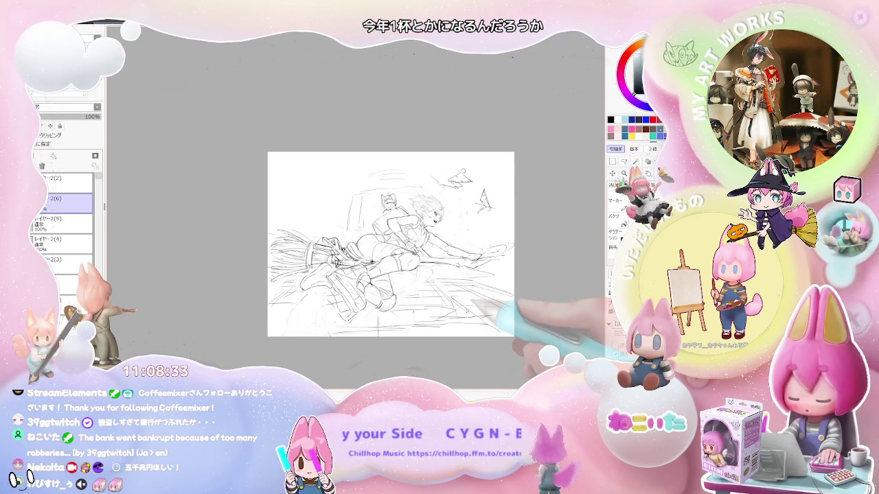
scroll(388, 278, up, 2)
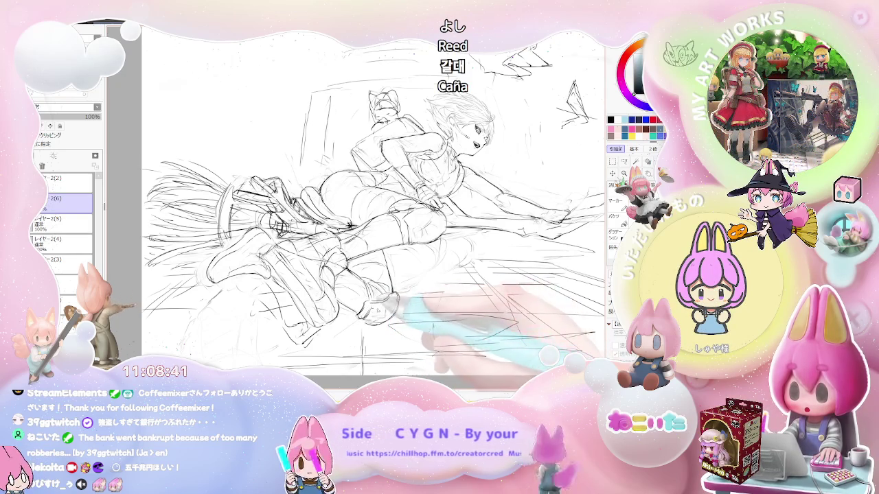
key(ctrl+minus)
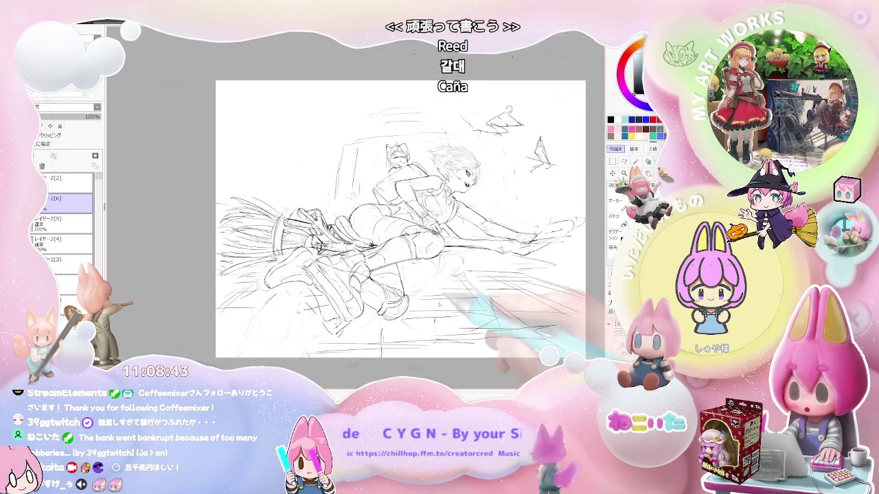
key(ctrl+plus)
key(Delete)
key(Delete)
key(ctrl+plus)
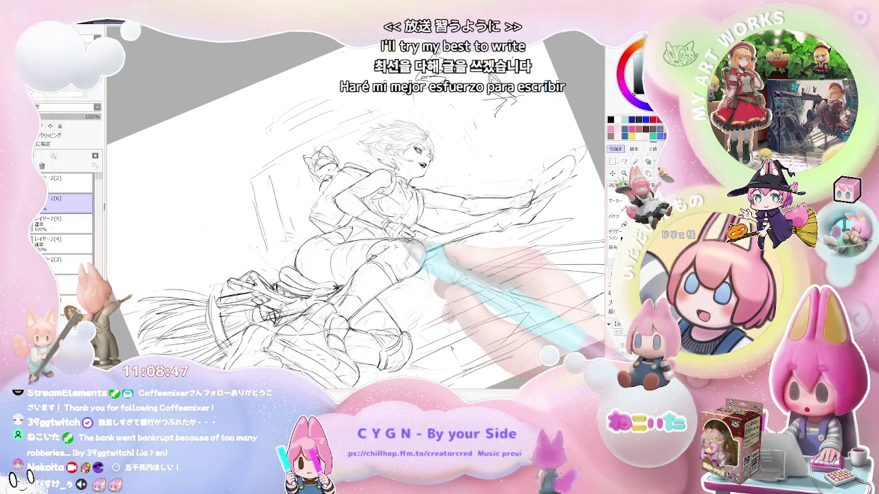
key(End)
key(End)
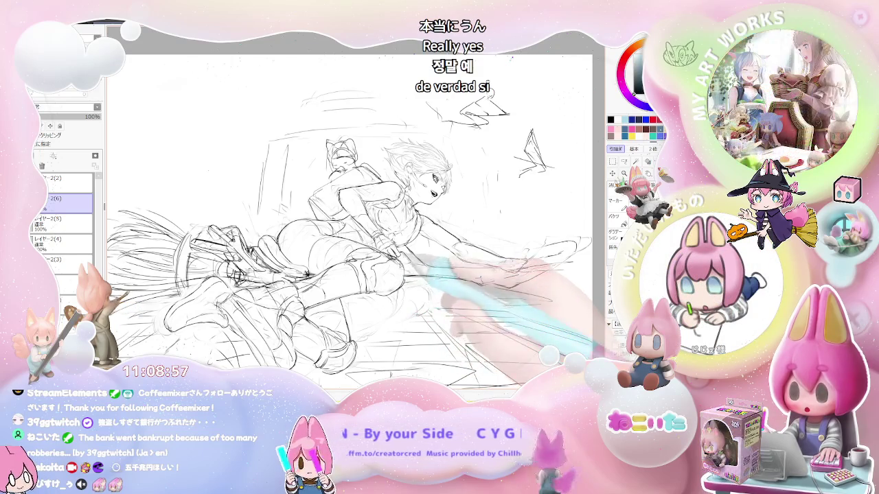
key(Delete)
key(Delete)
key(Delete)
key(Delete)
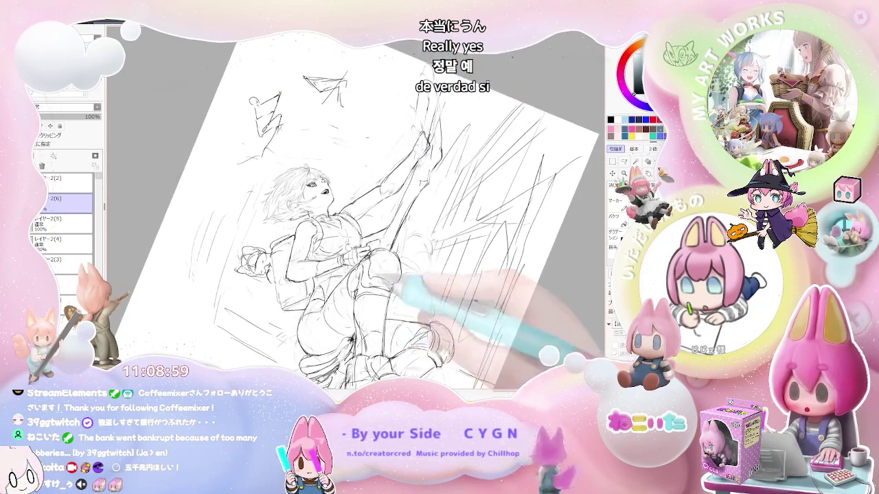
key(ctrl+plus)
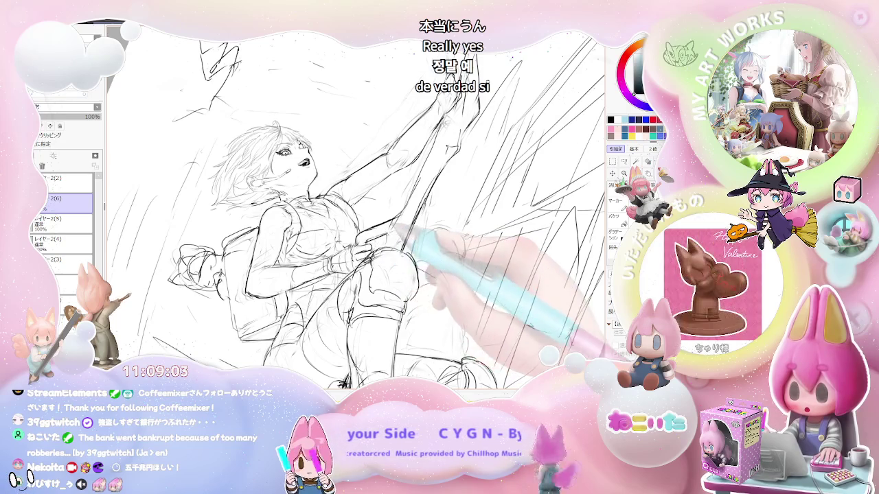
key(End)
key(End)
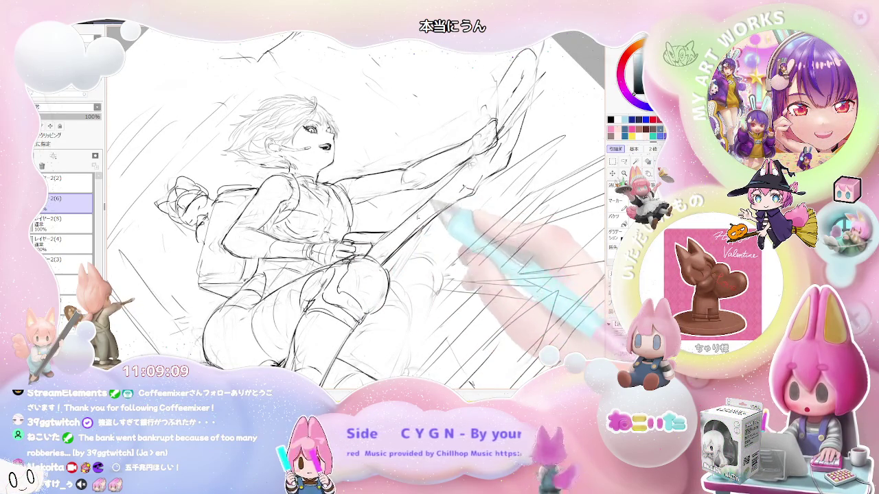
key(End)
key(End)
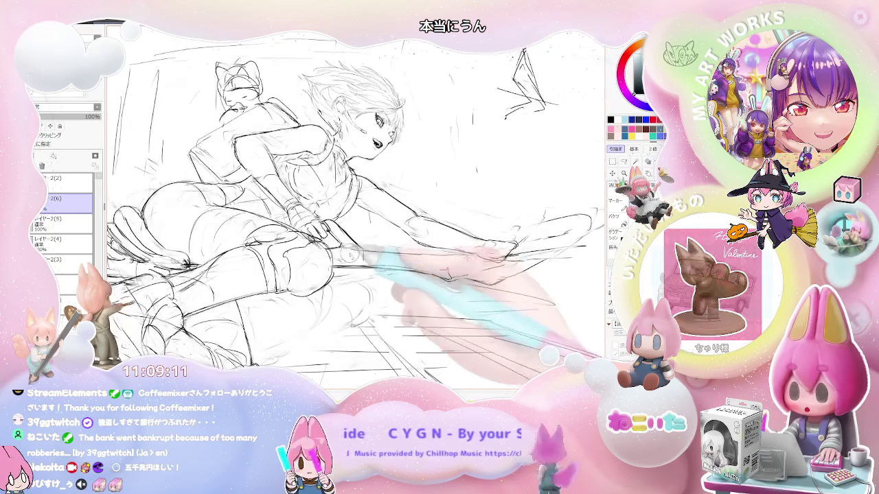
key(Home)
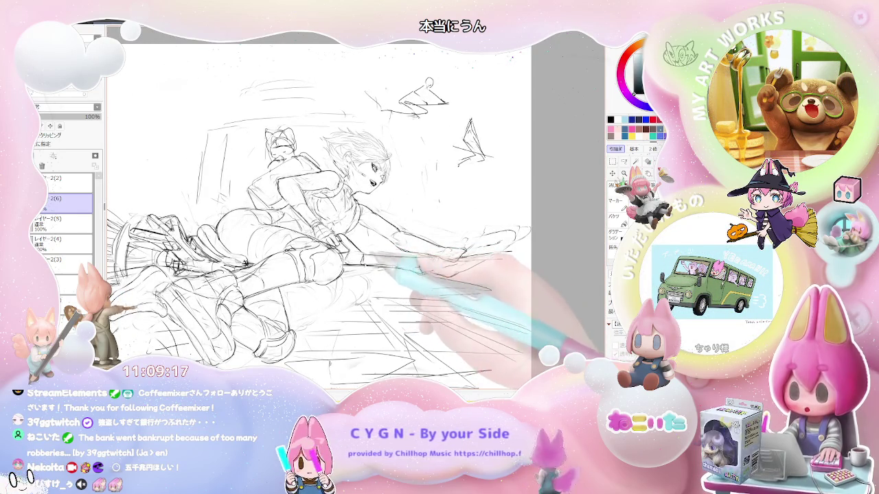
key(minus)
key(Delete)
key(Delete)
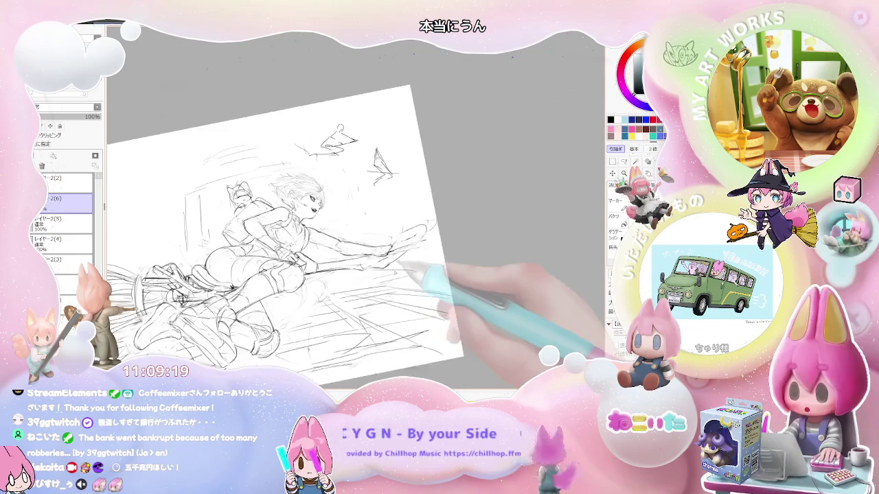
key(Delete)
key(Delete)
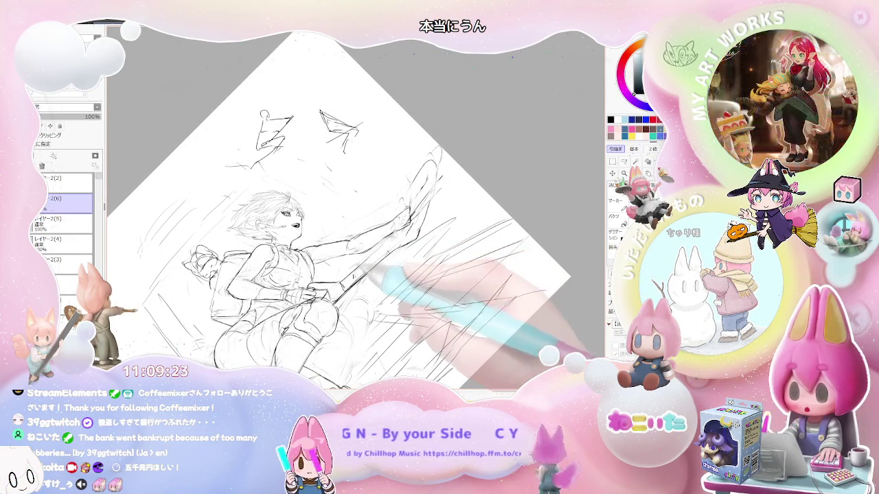
key(End)
key(End)
key(End)
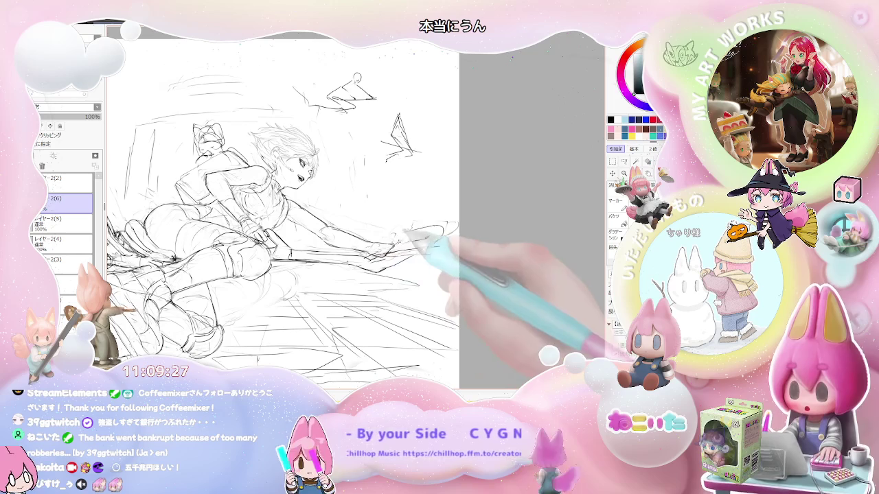
key(Page_Down)
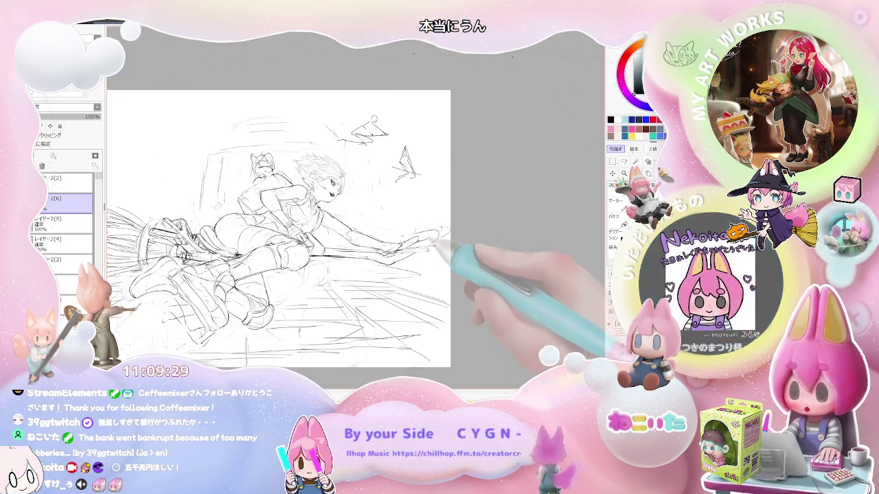
key(Delete)
key(Delete)
key(Delete)
key(Delete)
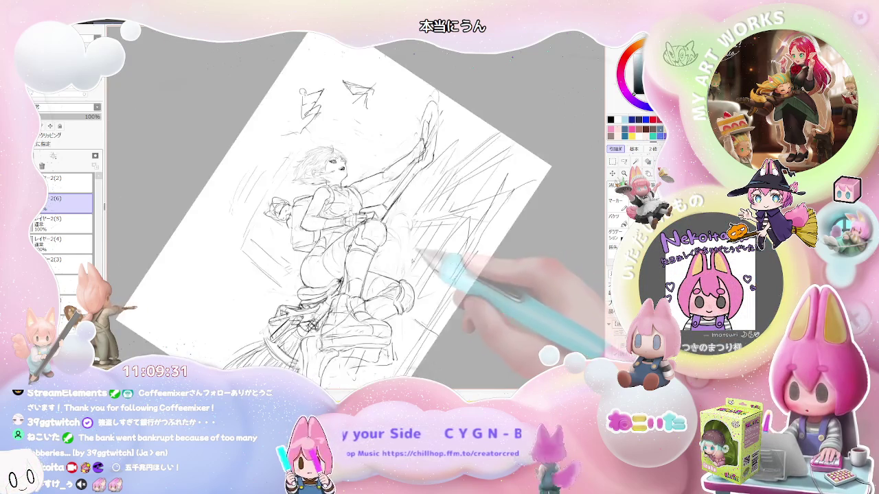
key(Page_Up)
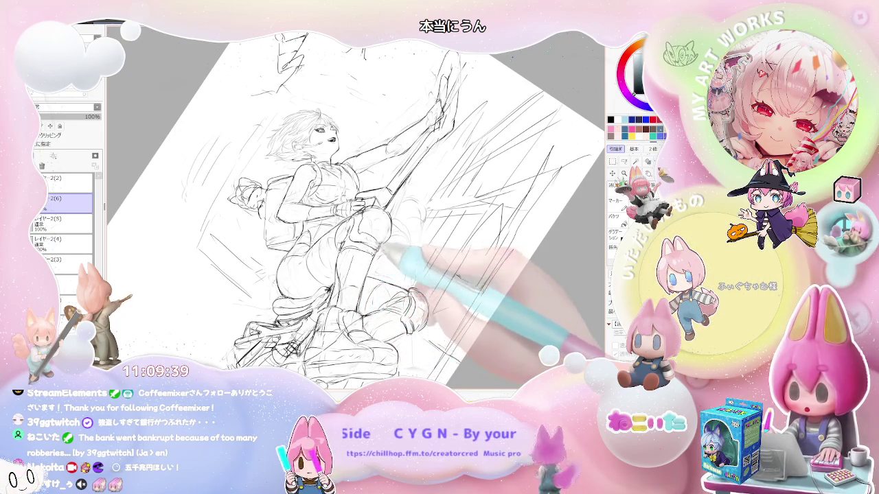
key(Page_Down)
key(ctrl+Tab)
key(Delete)
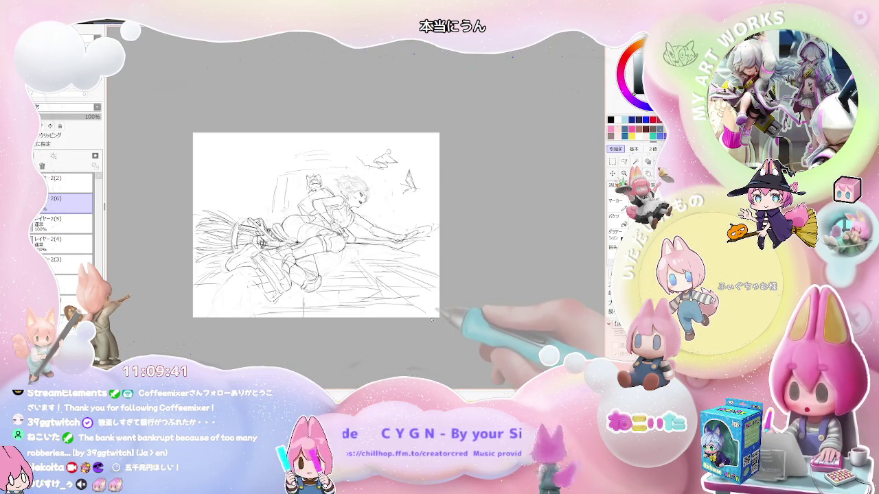
key(Delete)
key(Delete)
key(Delete)
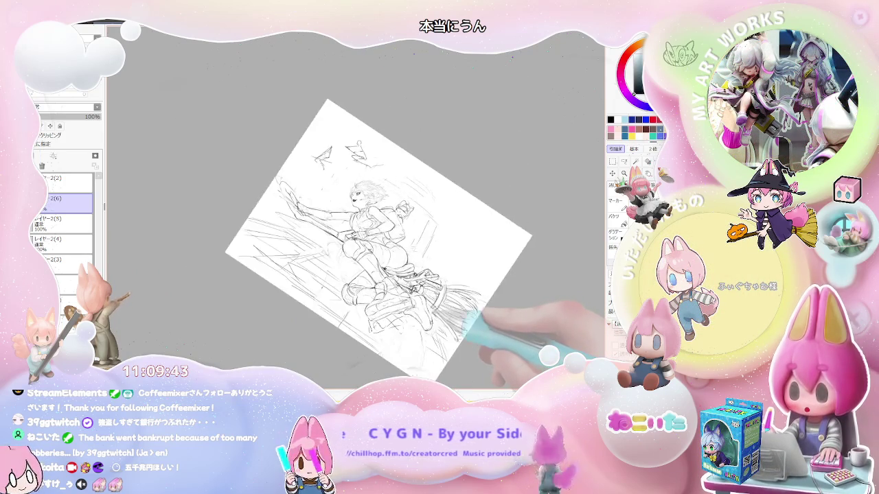
key(Delete)
key(End)
key(Page_Up)
key(End)
key(Page_Up)
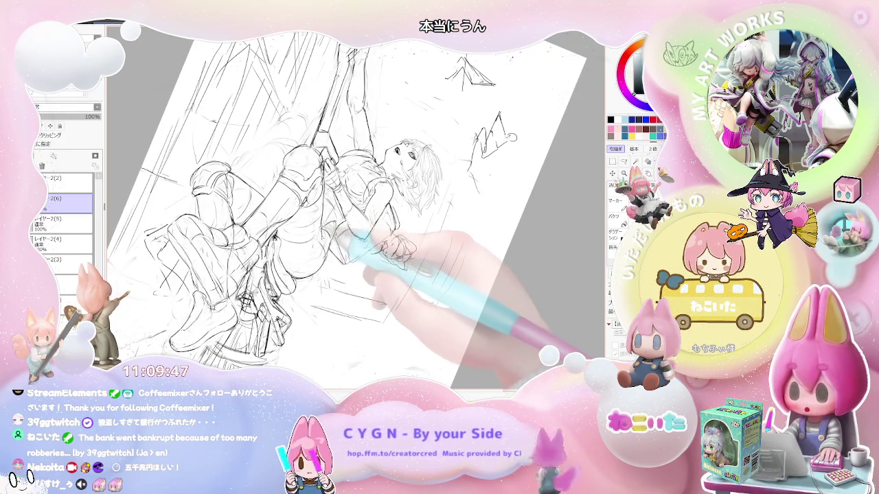
key(Delete)
key(Delete)
key(Delete)
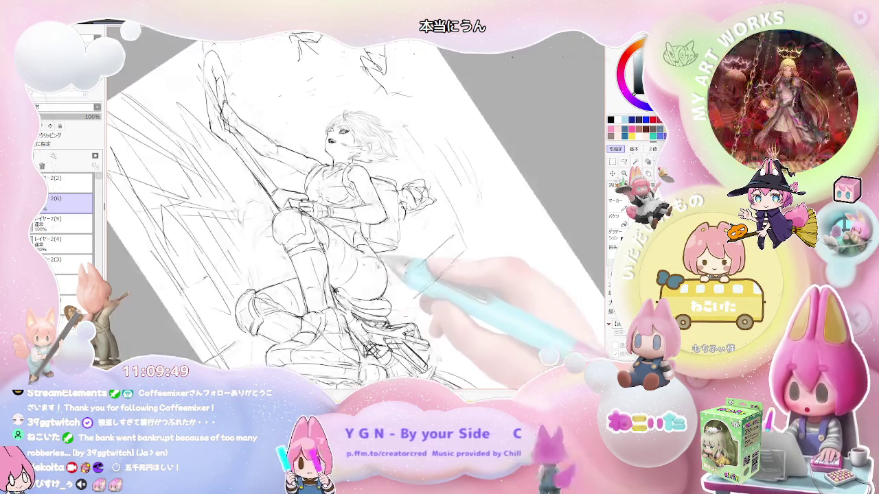
key(Delete)
key(Delete)
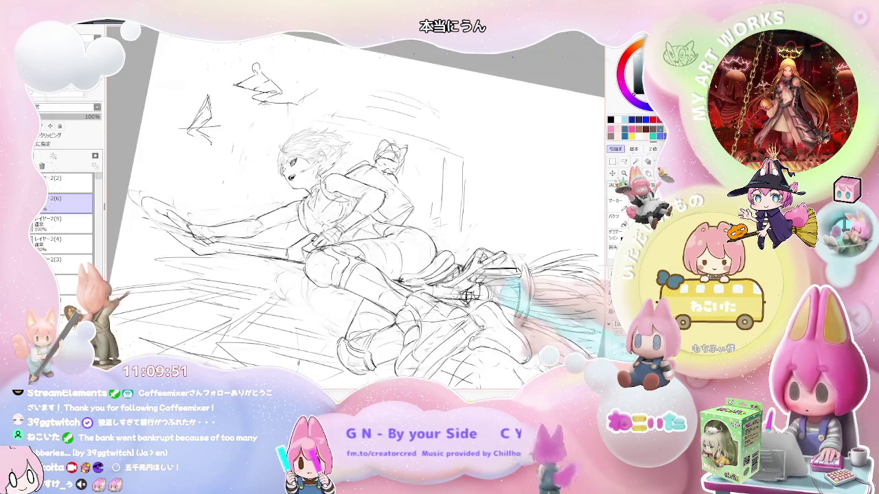
key(Delete)
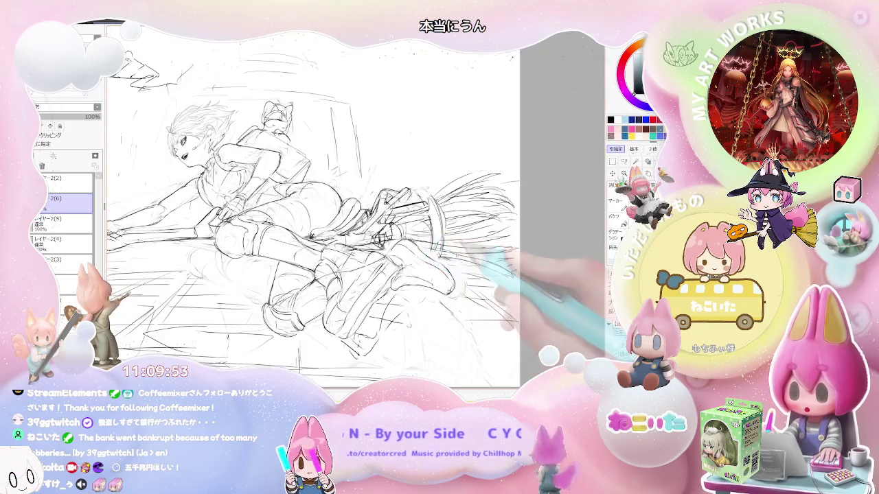
key(minus)
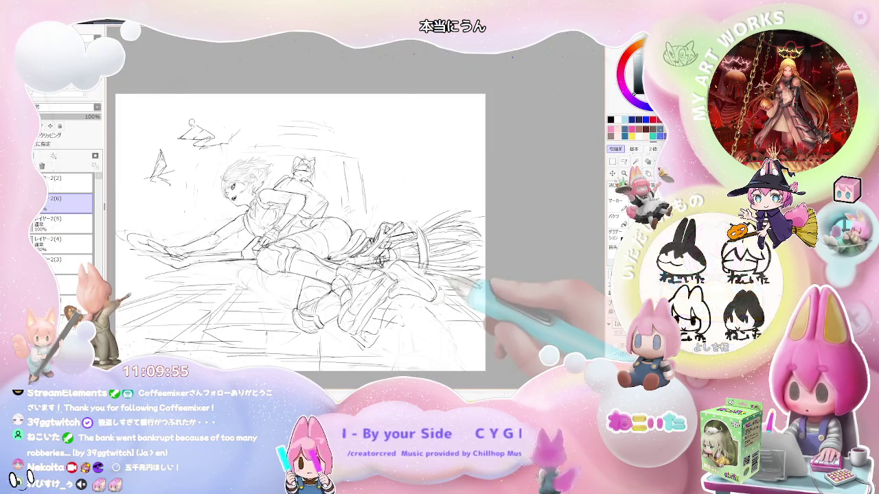
key(plus)
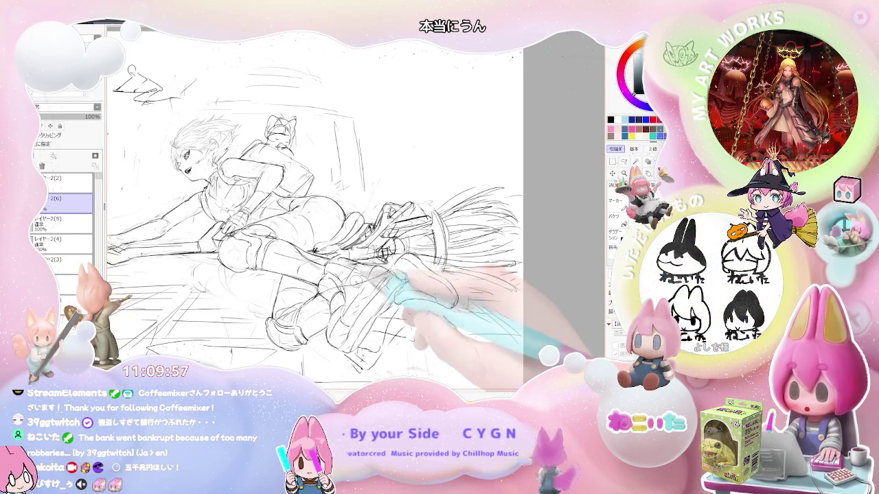
key(End)
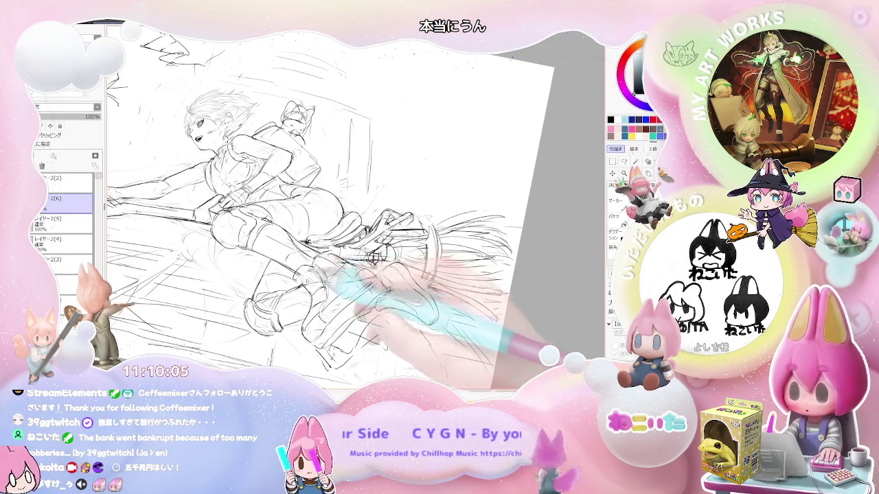
Flip the view horizontally with H and inspect the flying figure at steep and shallow tilts
key(h)
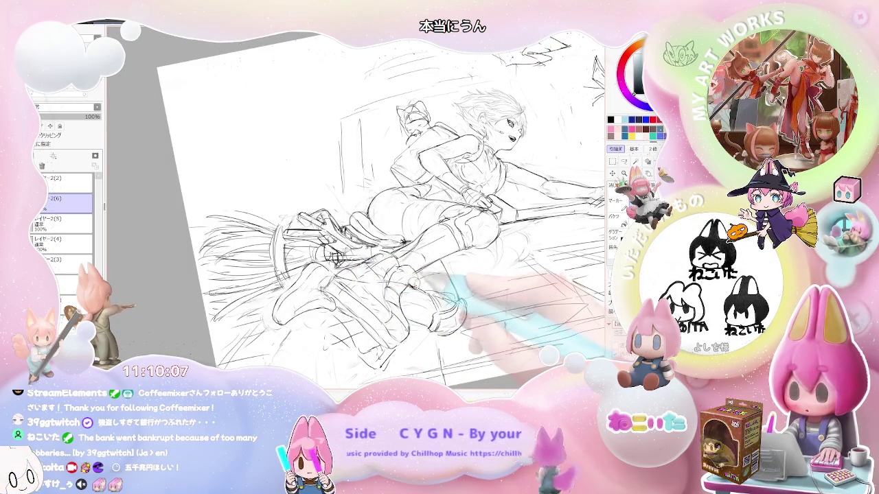
key(Delete)
key(Delete)
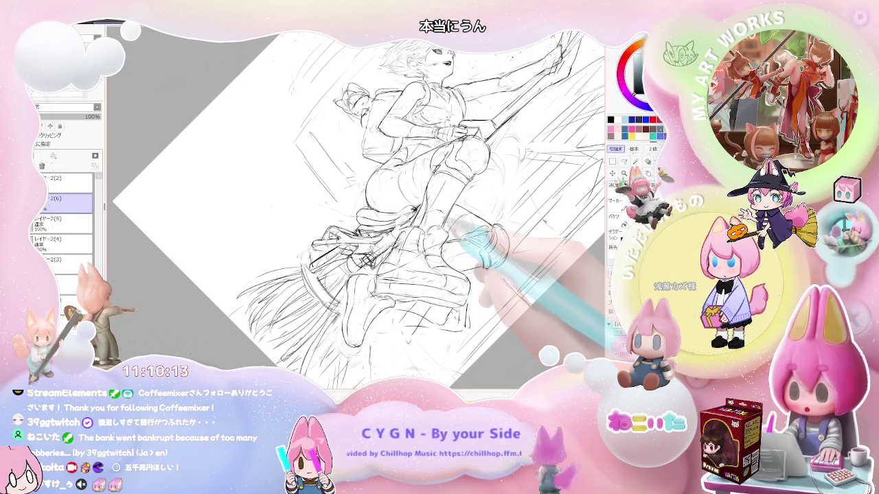
key(End)
key(End)
key(End)
key(End)
key(ctrl+plus)
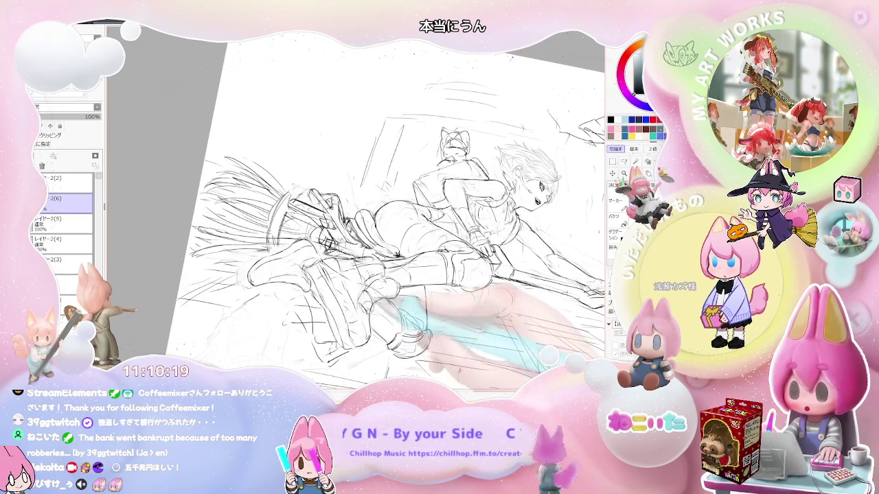
key(Delete)
key(Delete)
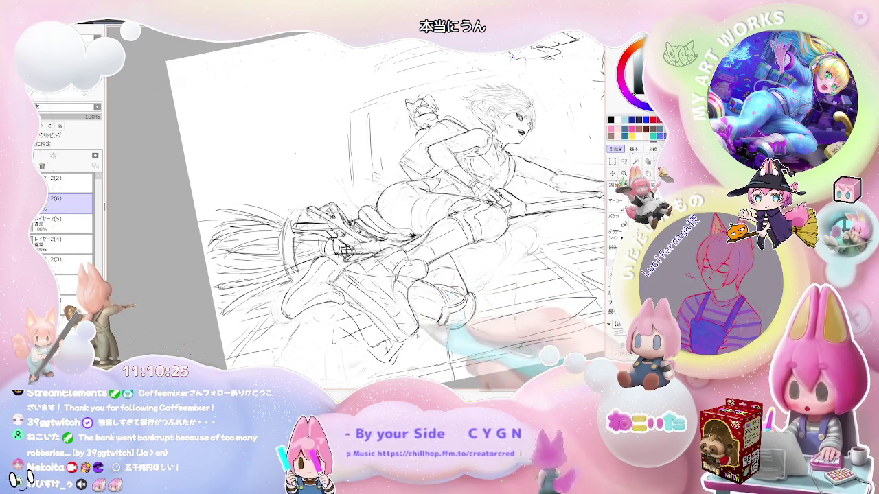
key(minus)
key(Delete)
key(Delete)
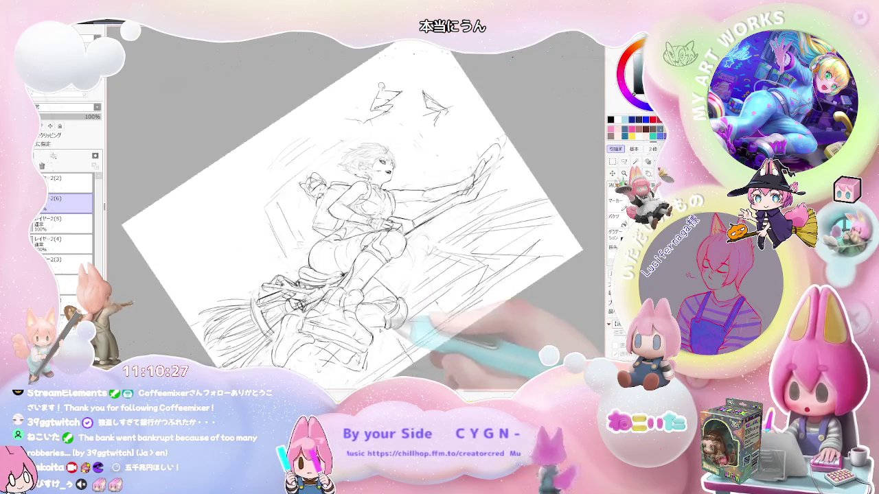
key(Delete)
key(plus)
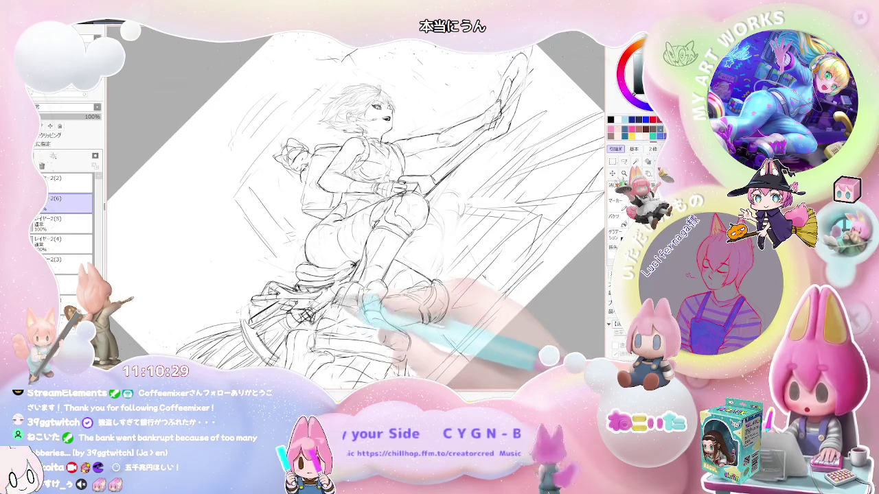
Zoom out to the whole mirrored page, reset the tilt with Home, then tilt slightly counterclockwise
key(minus)
key(End)
key(plus)
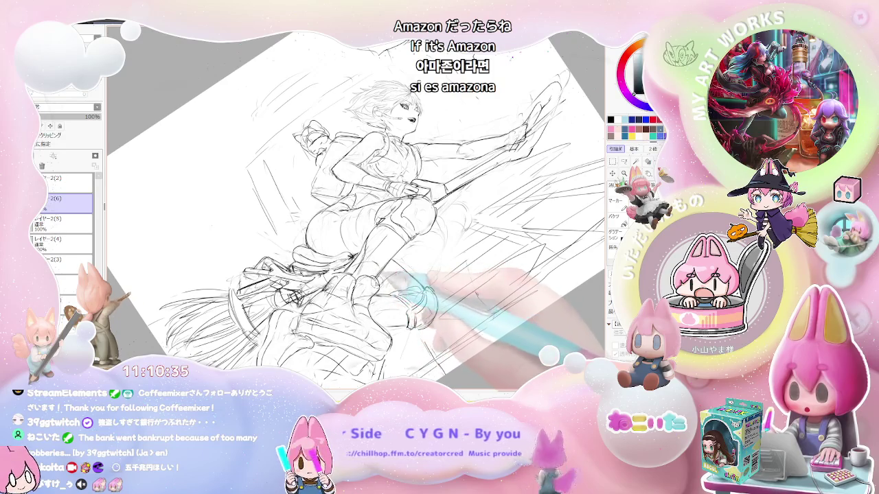
key(minus)
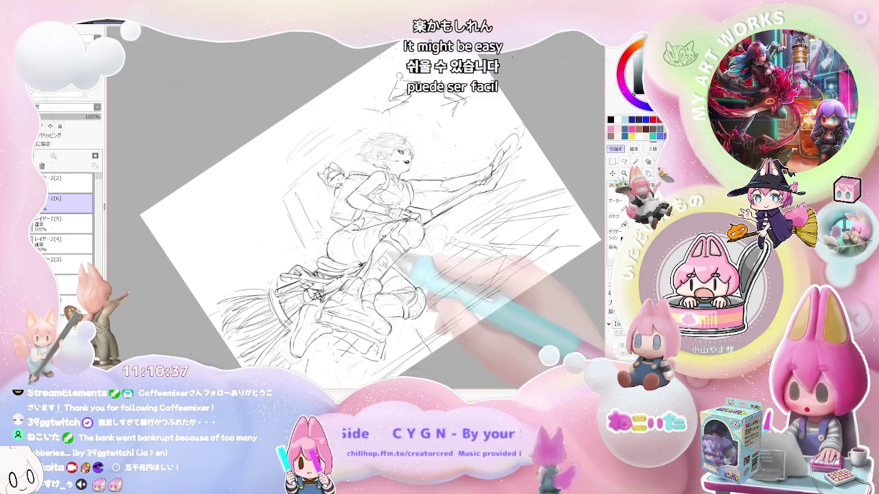
key(minus)
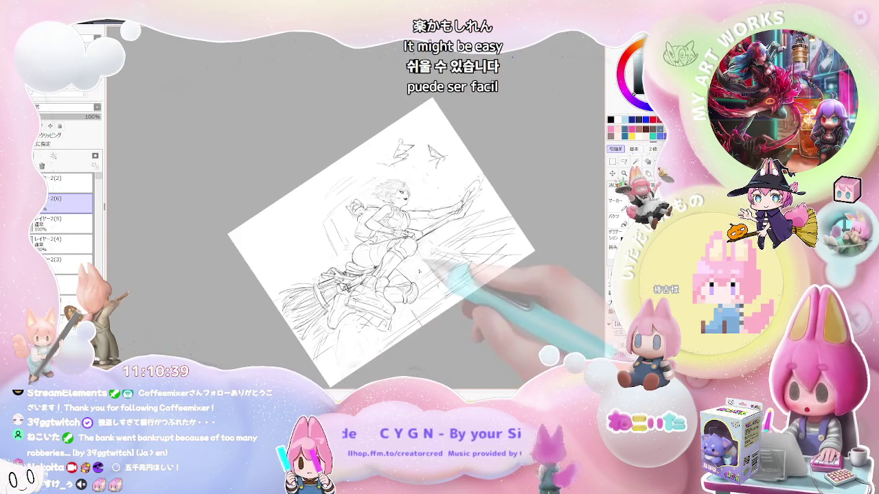
key(minus)
key(Home)
key(Delete)
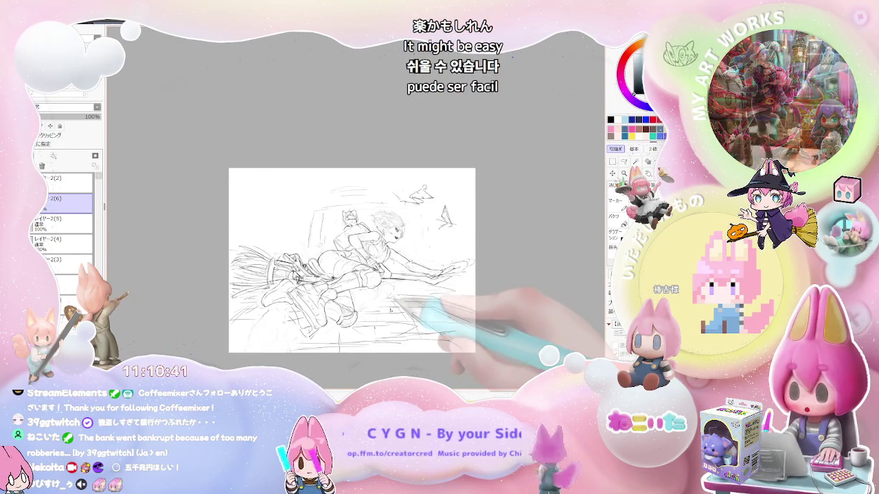
key(Delete)
key(Delete)
key(Delete)
key(Delete)
key(plus)
key(plus)
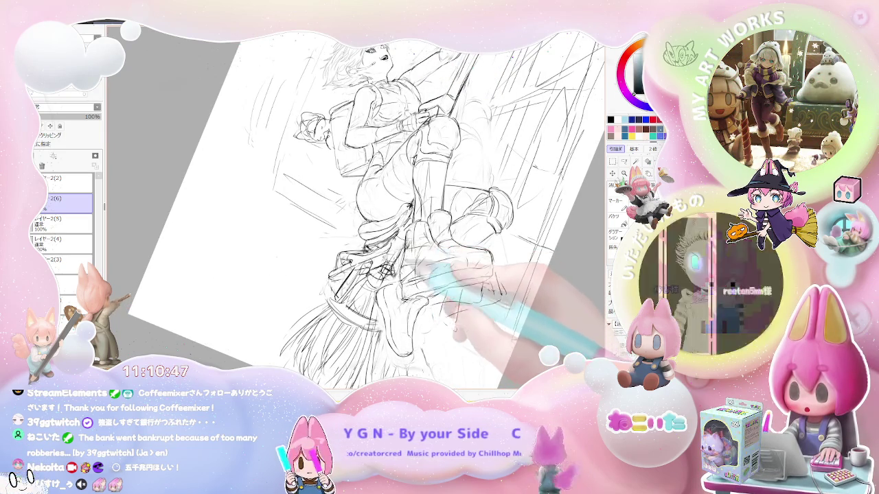
key(End)
key(ctrl+plus)
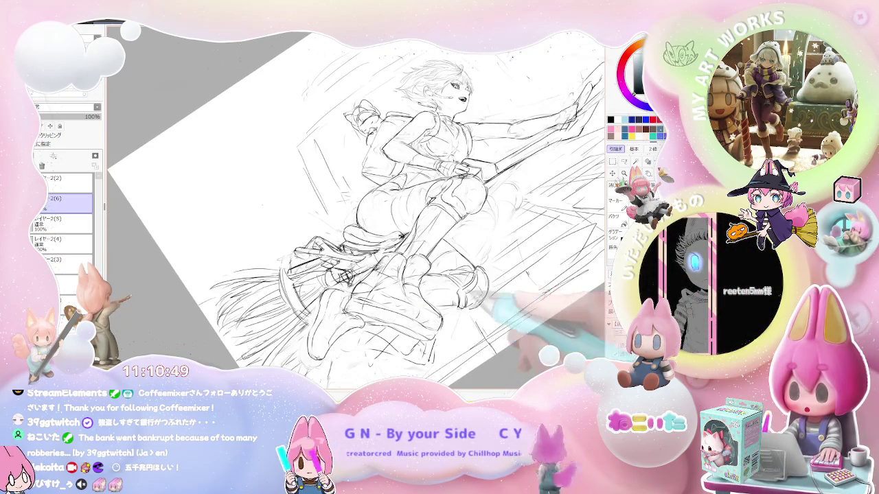
key(ctrl+plus)
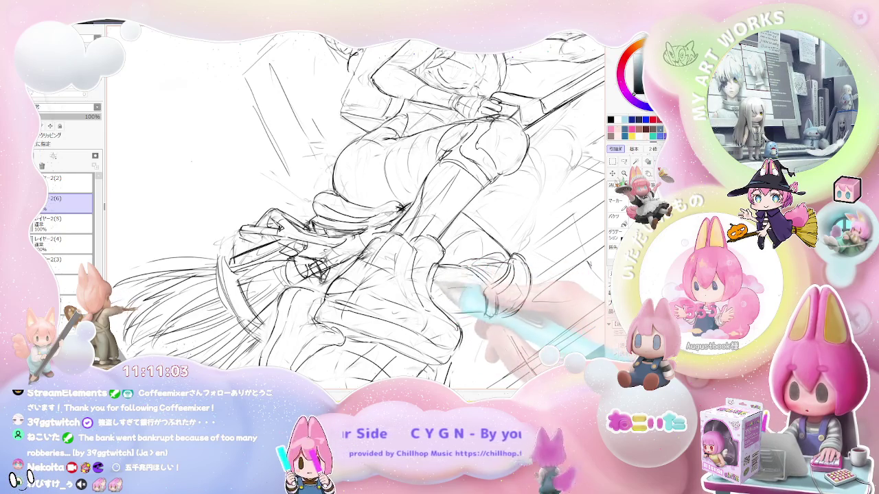
key(minus)
key(minus)
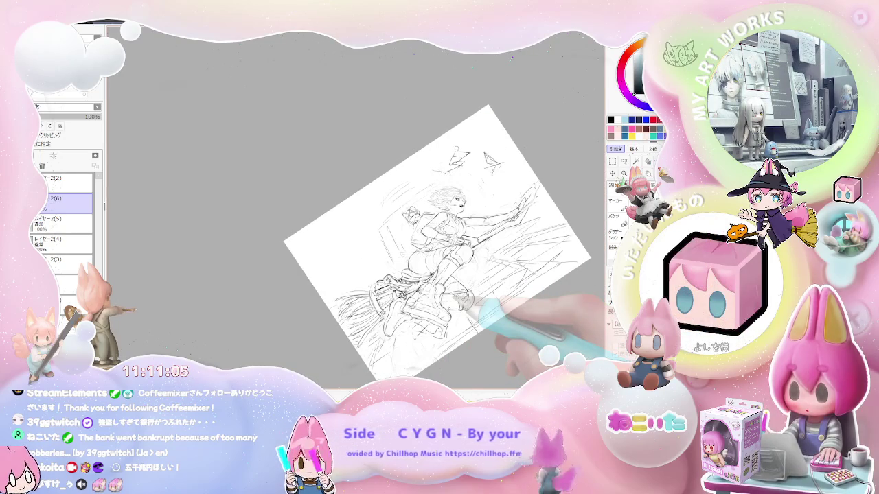
key(plus)
key(plus)
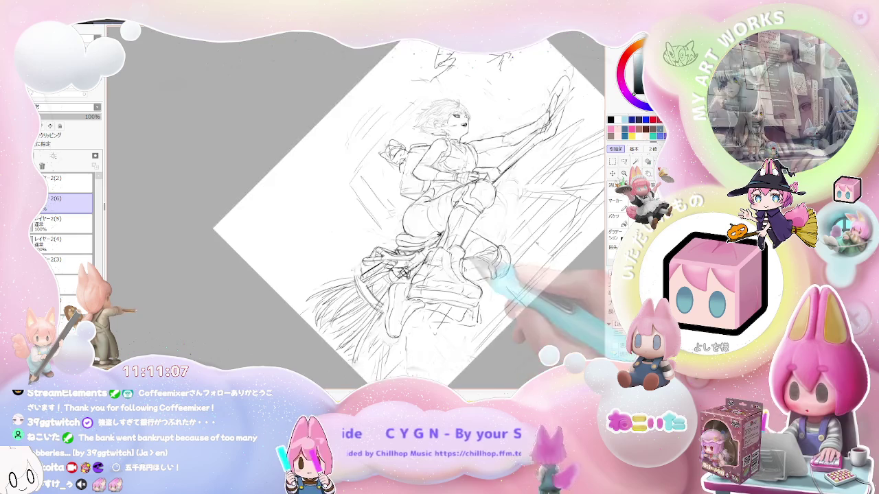
key(plus)
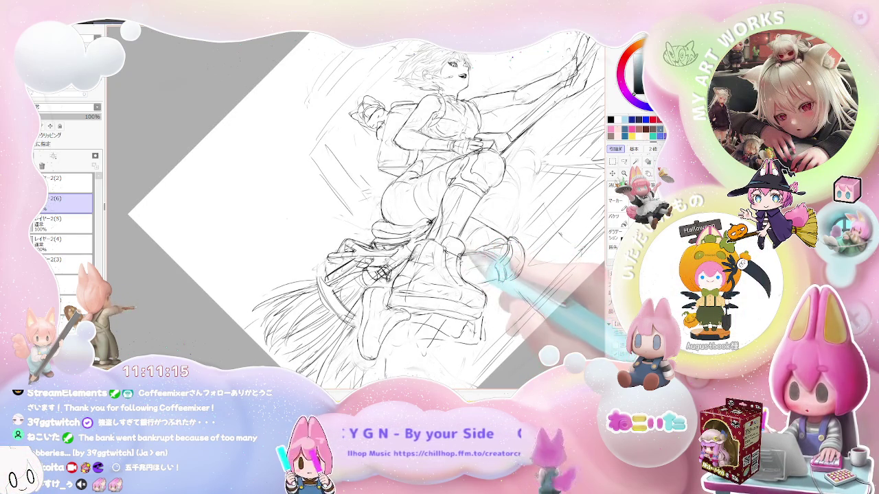
drag(371, 205, 425, 234)
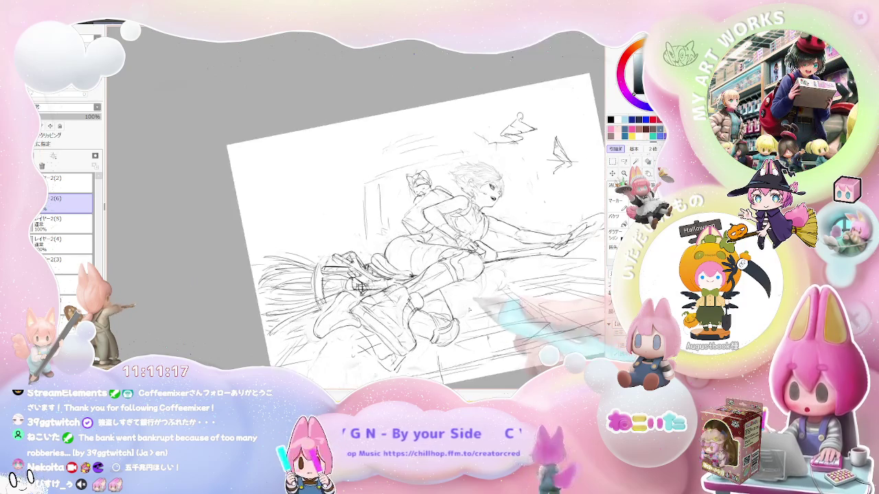
mouse_move(473, 306)
mouse_down()
mouse_move(439, 322)
mouse_move(411, 302)
mouse_up()
key(Insert)
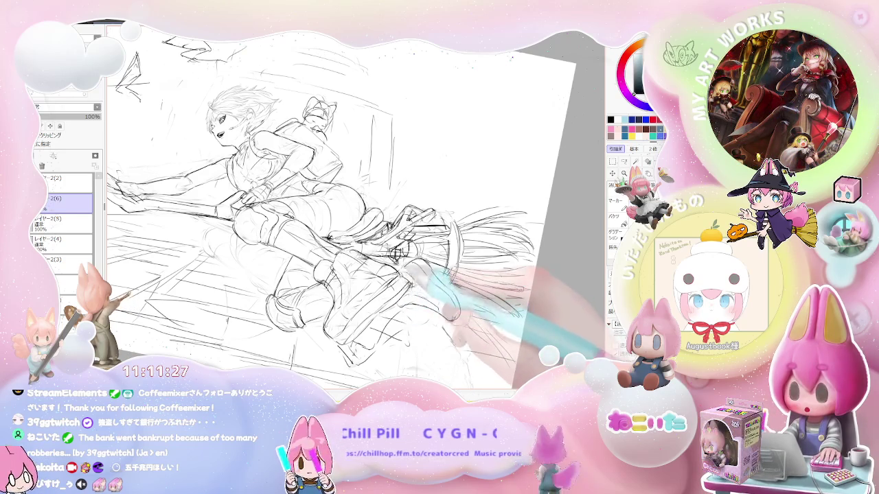
key(End)
key(End)
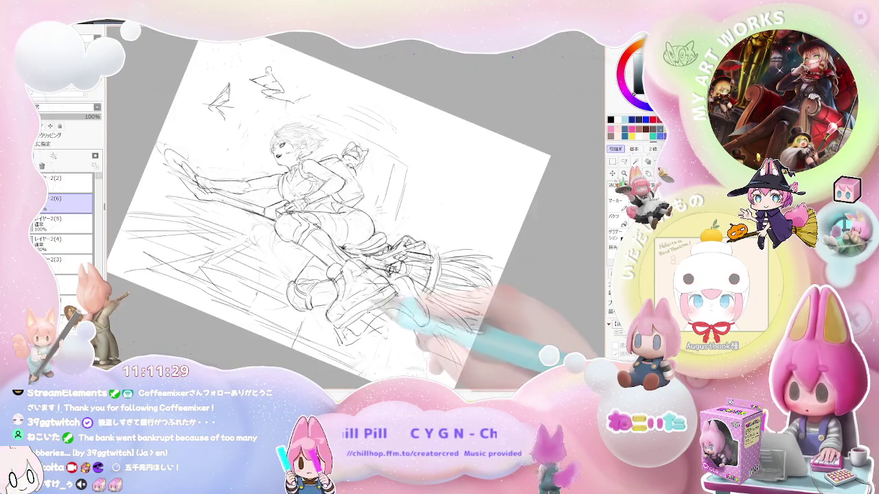
key(End)
key(ctrl+plus)
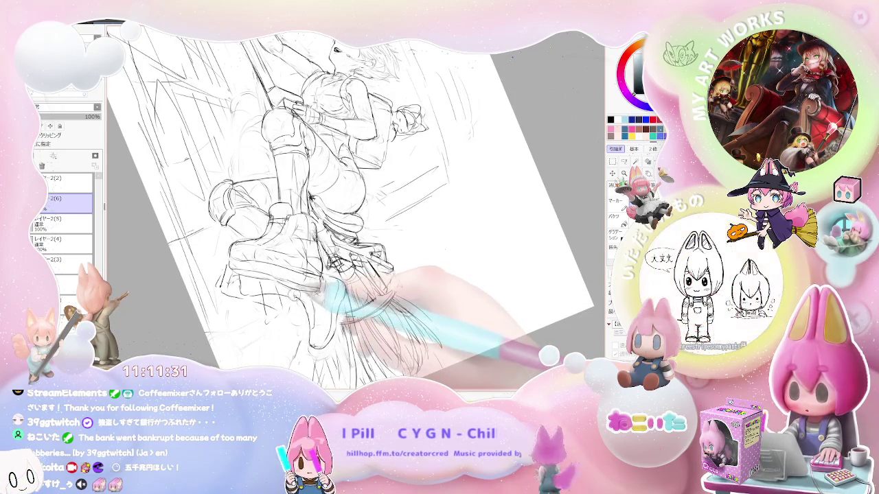
key(Delete)
key(Delete)
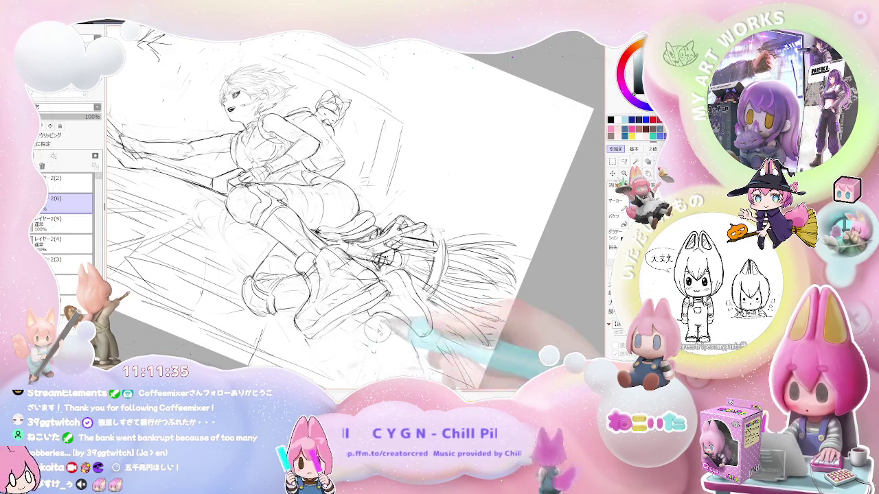
key(ctrl+minus)
key(Delete)
key(Delete)
key(Delete)
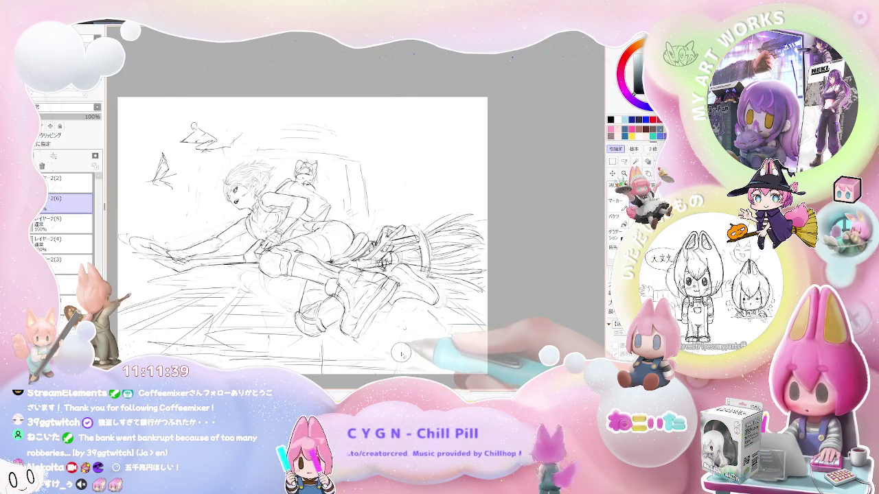
key(Insert)
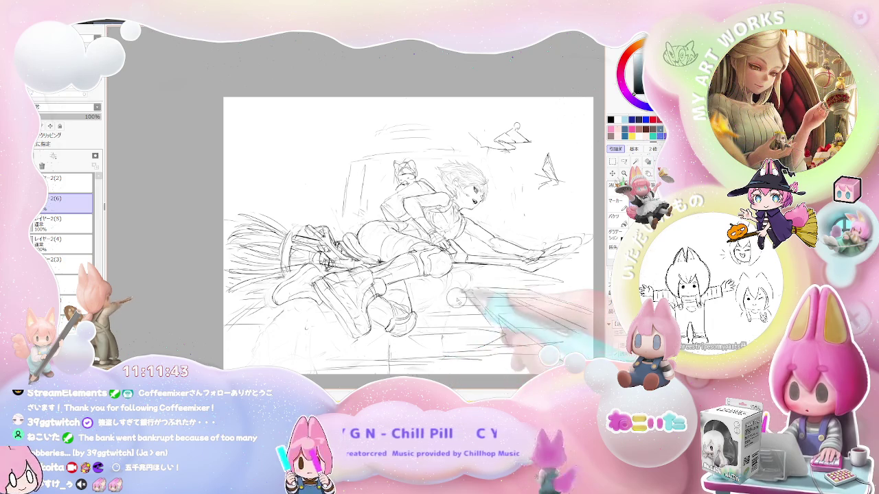
Zoom in on the legs and broom and tilt the canvas clockwise to redraw them, then zoom out
scroll(455, 300, up, 3)
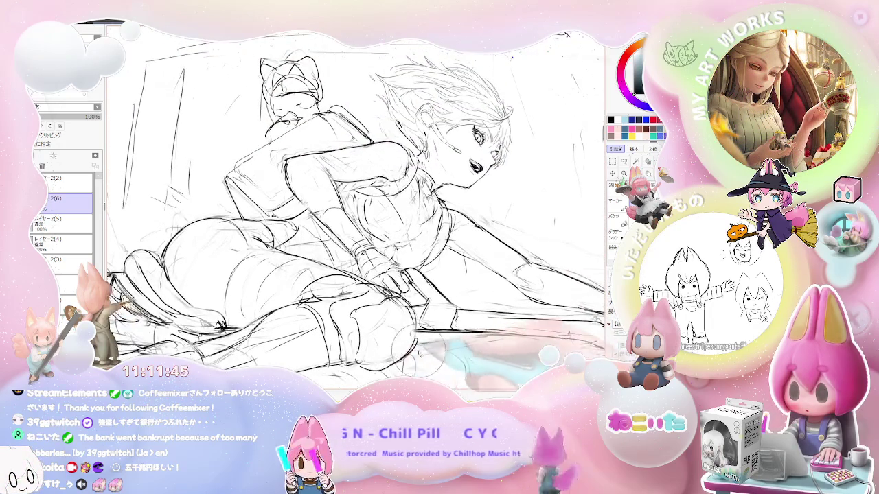
scroll(355, 206, up, 1)
scroll(355, 206, up, 2)
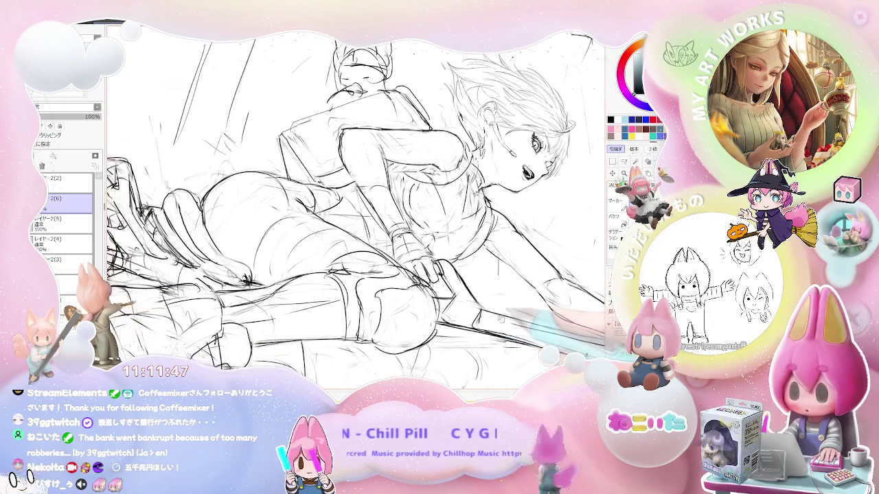
scroll(500, 318, down, 2)
scroll(475, 342, down, 1)
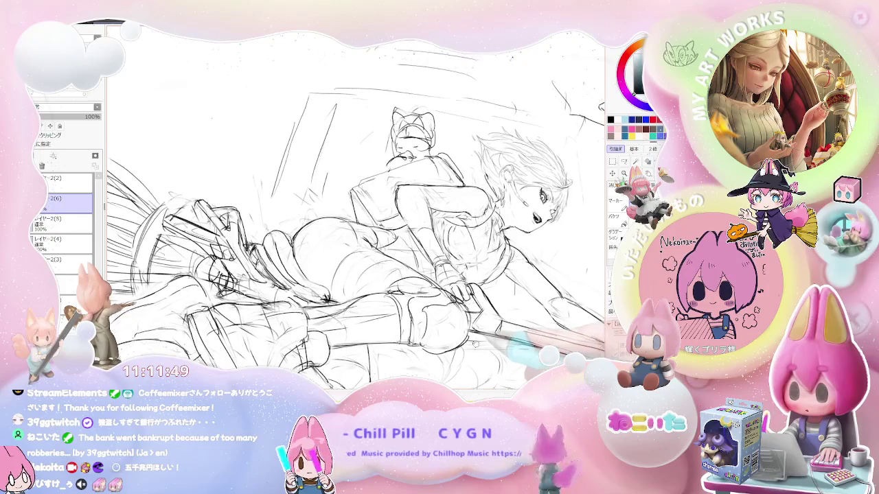
scroll(480, 343, down, 1)
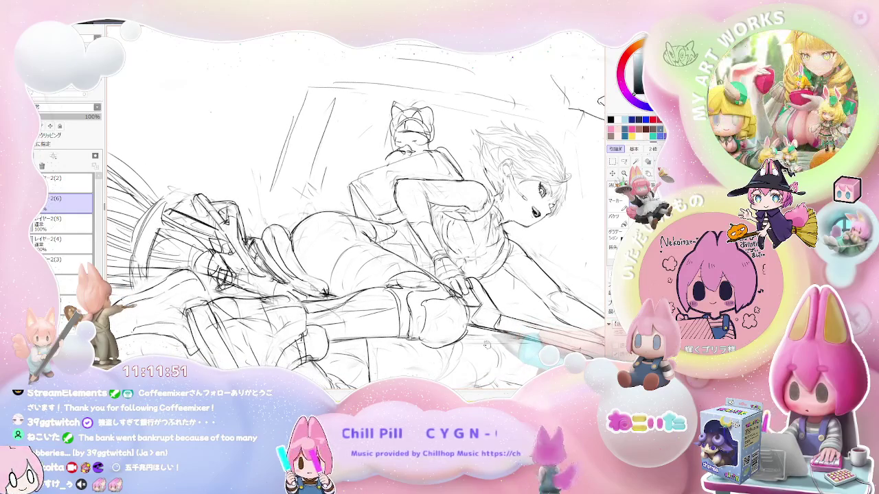
scroll(355, 206, up, 1)
scroll(356, 206, up, 1)
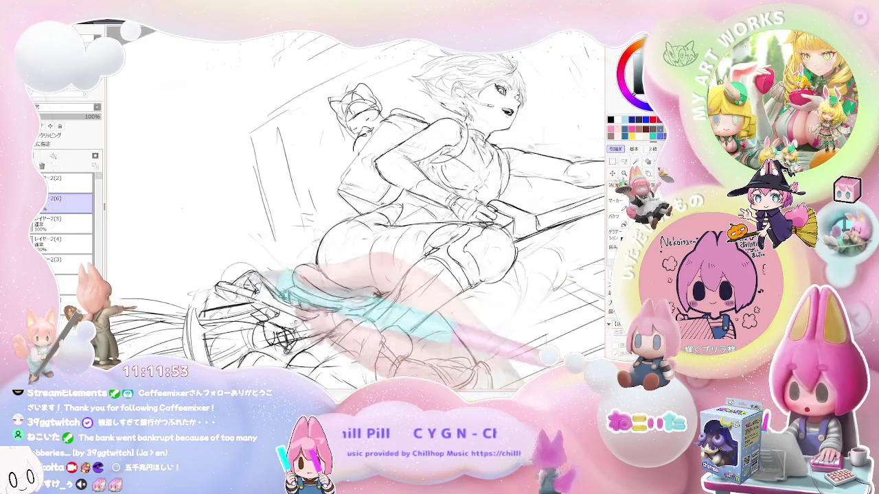
scroll(355, 206, up, 1)
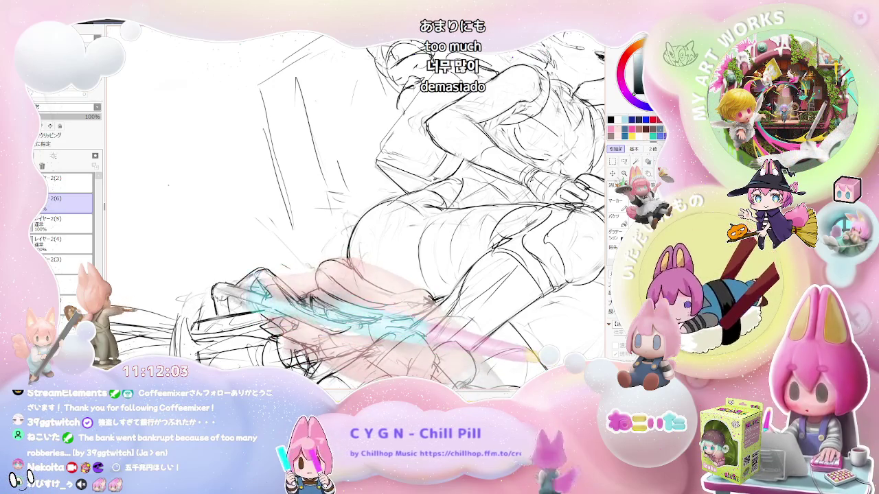
scroll(357, 213, down, 3)
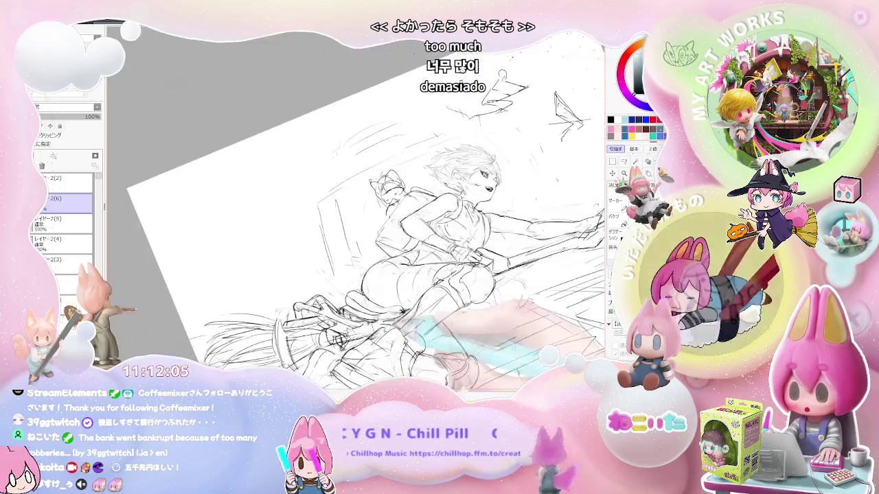
scroll(357, 213, up, 1)
scroll(384, 227, up, 1)
scroll(384, 227, up, 2)
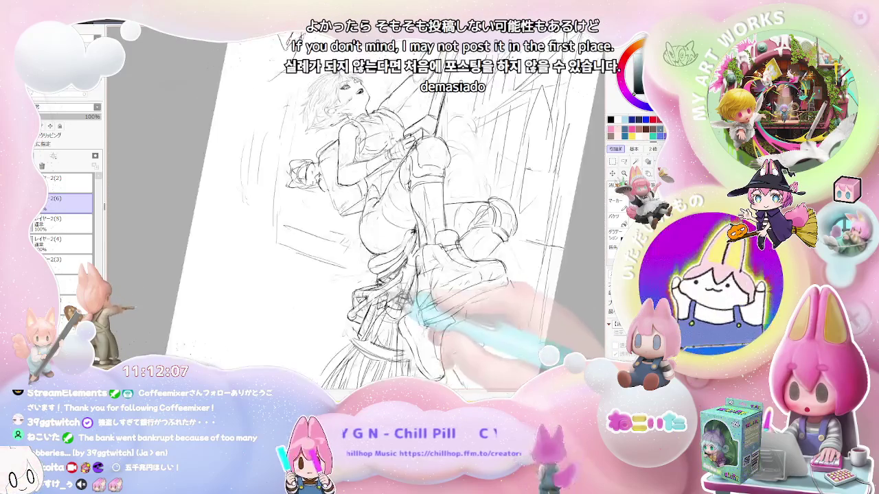
scroll(385, 227, up, 2)
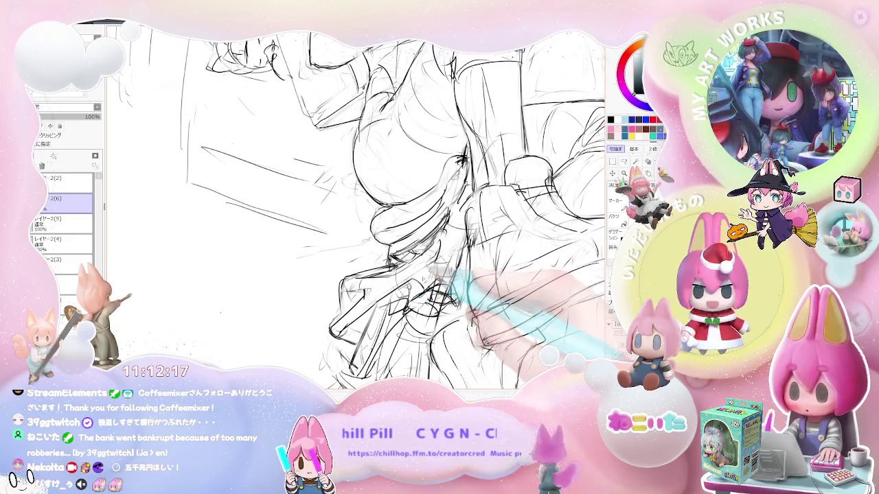
scroll(357, 206, up, 2)
key(End)
key(End)
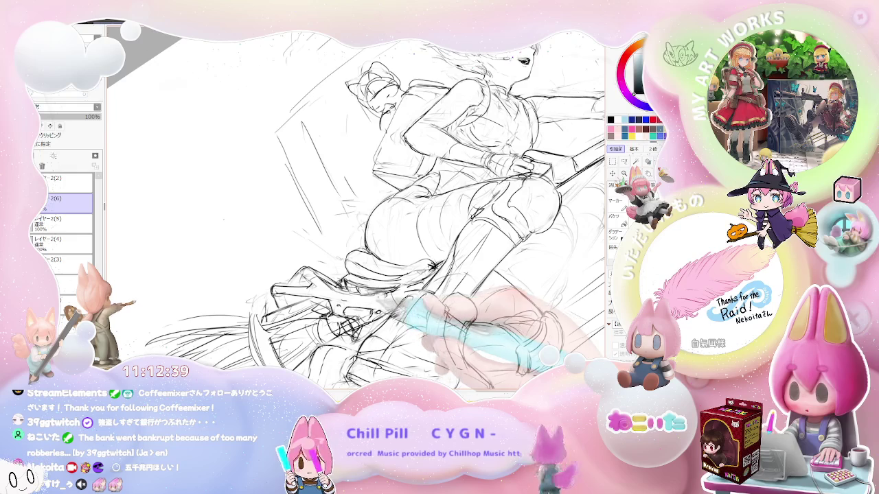
key(minus)
key(minus)
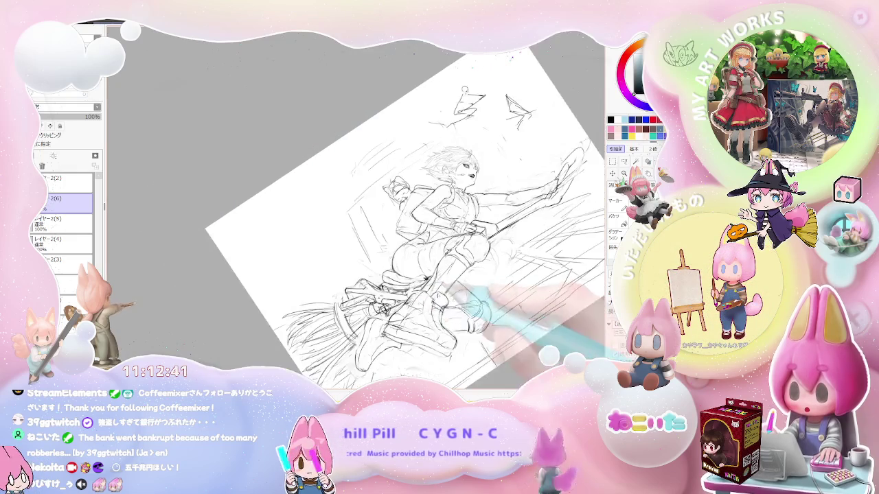
Level the canvas view and zoom in on the sketch to start on the bristles
key(End)
key(End)
key(End)
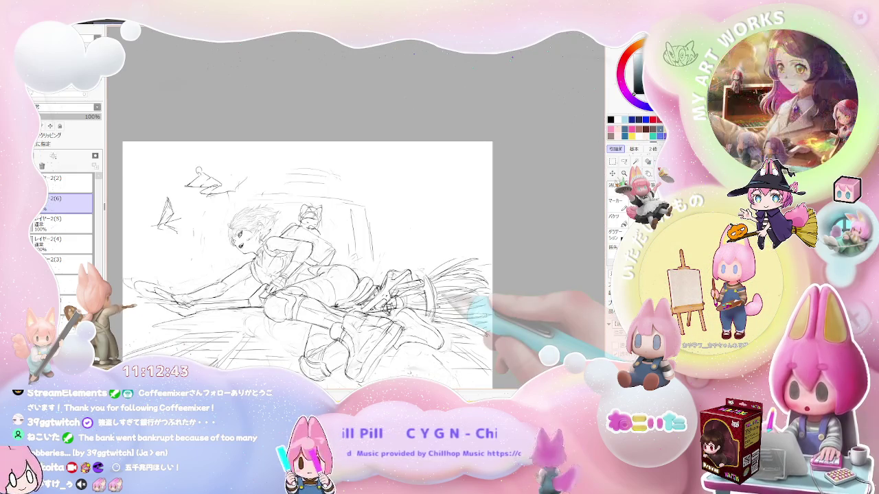
key(End)
key(plus)
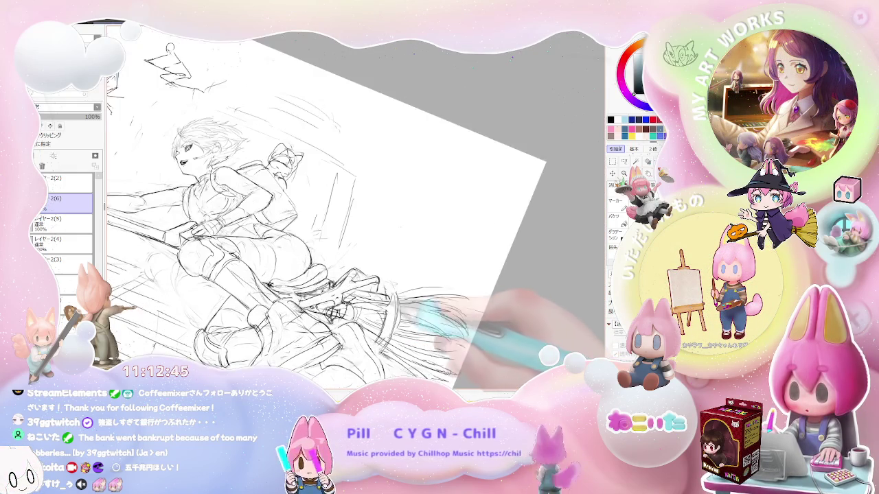
key(End)
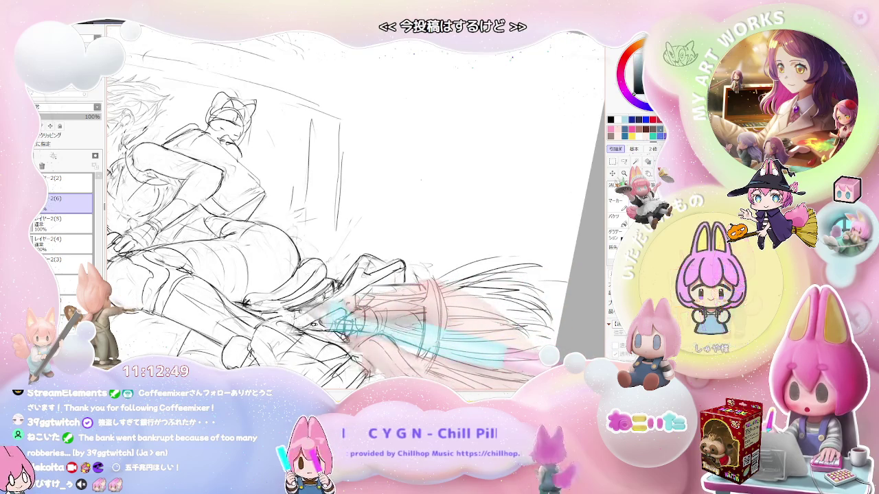
key(End)
key(minus)
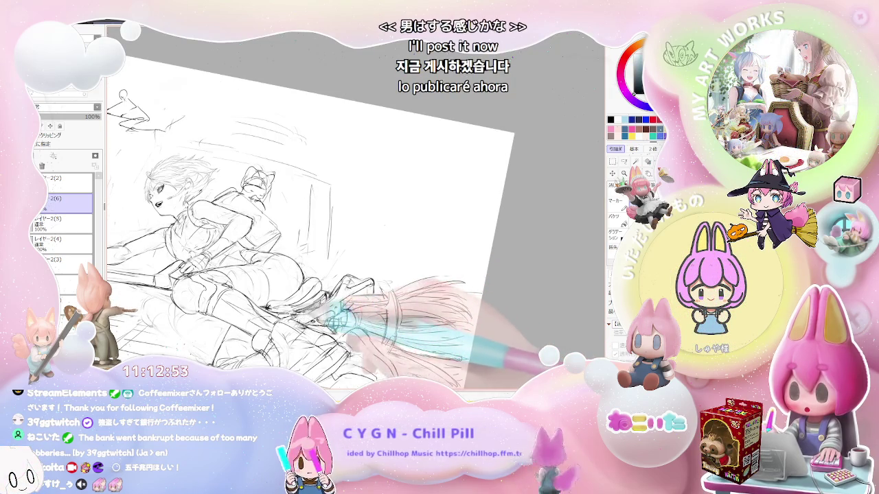
key(Home)
key(plus)
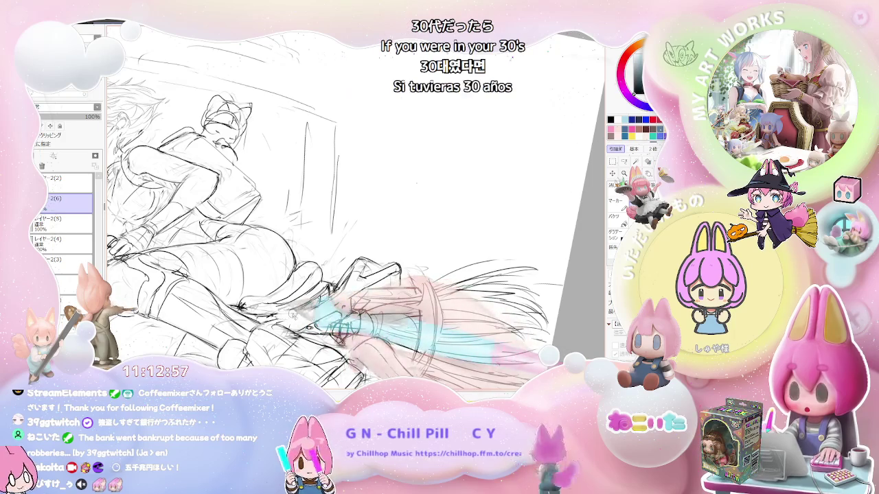
Alternate tilting and zooming the view while sketching cleaner strokes over the broom bristles
key(minus)
key(End)
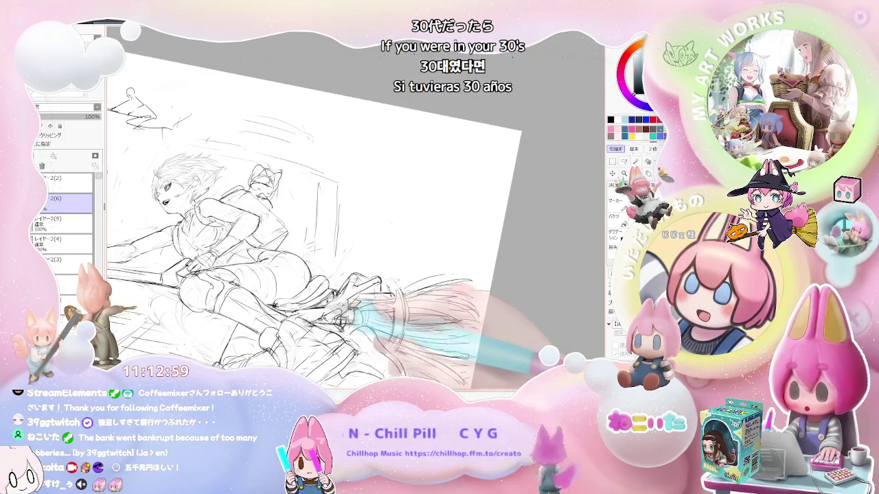
key(Home)
key(plus)
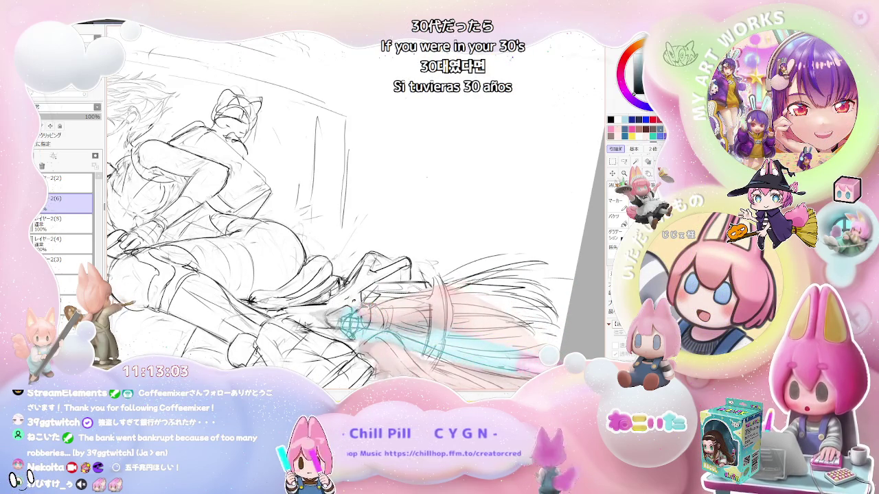
key(minus)
key(End)
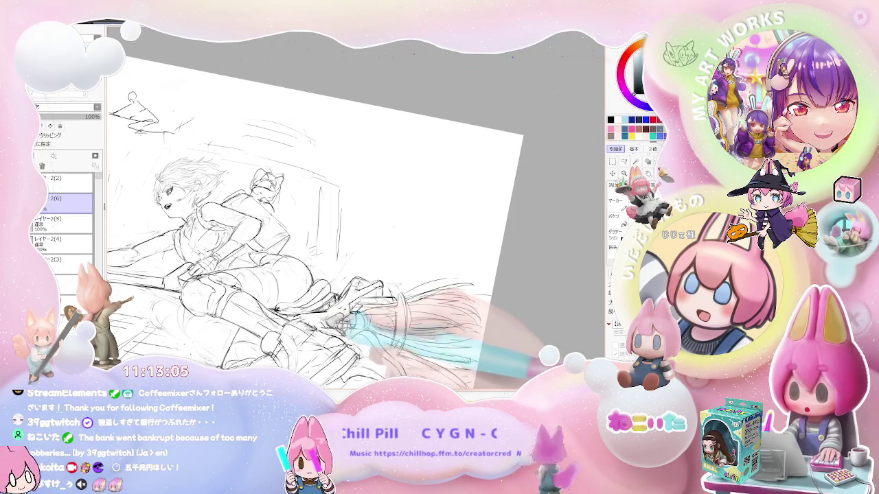
key(minus)
key(minus)
key(minus)
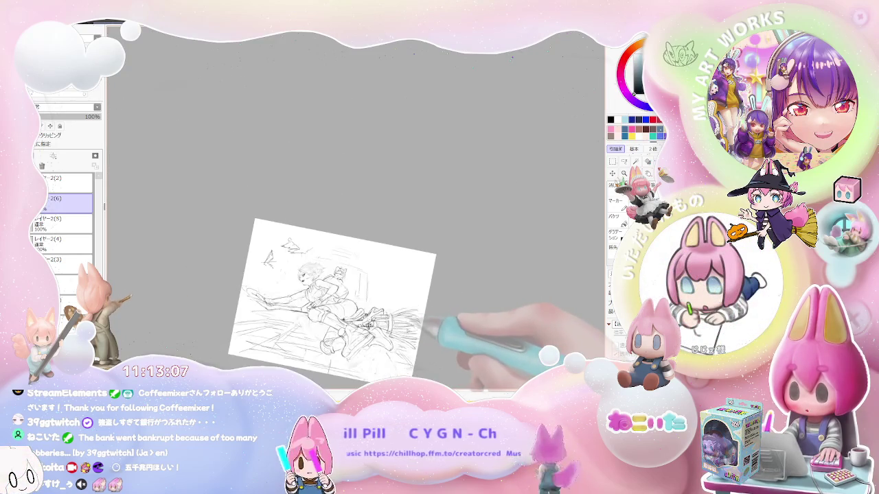
key(plus)
key(plus)
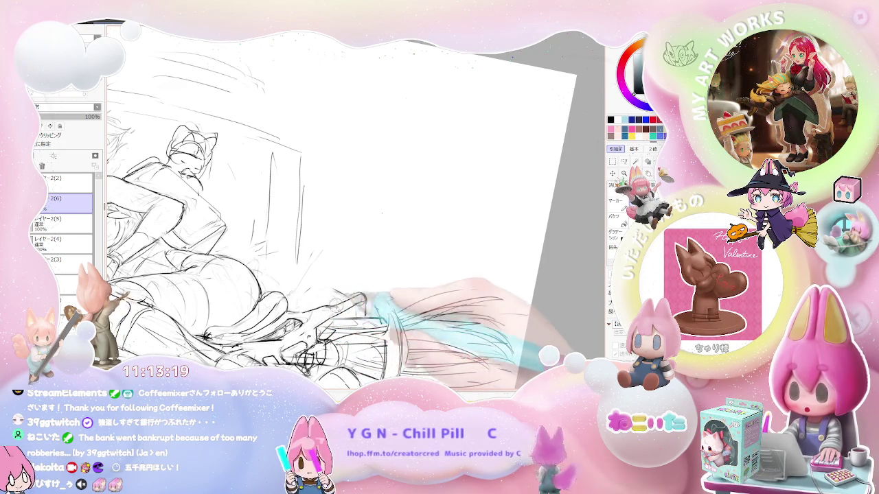
drag(343, 206, 288, 248)
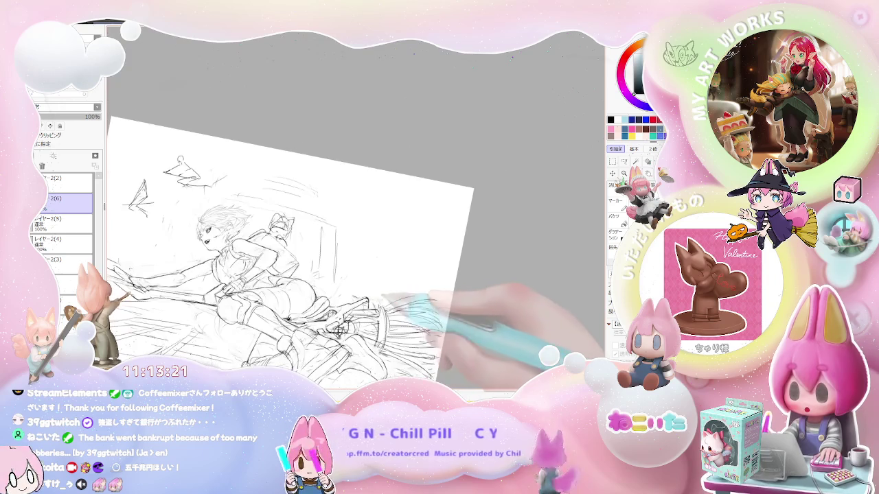
drag(344, 240, 411, 206)
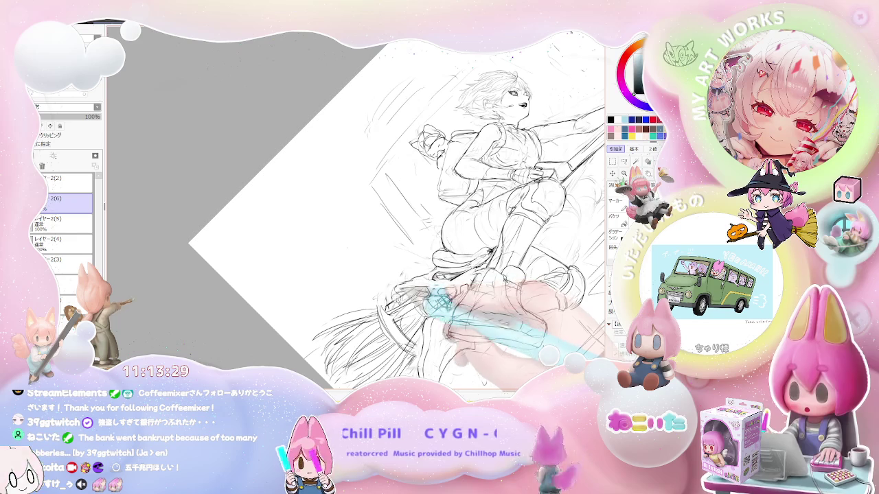
Mirror the view to check proportions, level the rotation, then tilt and re-level it
scroll(440, 213, down, 3)
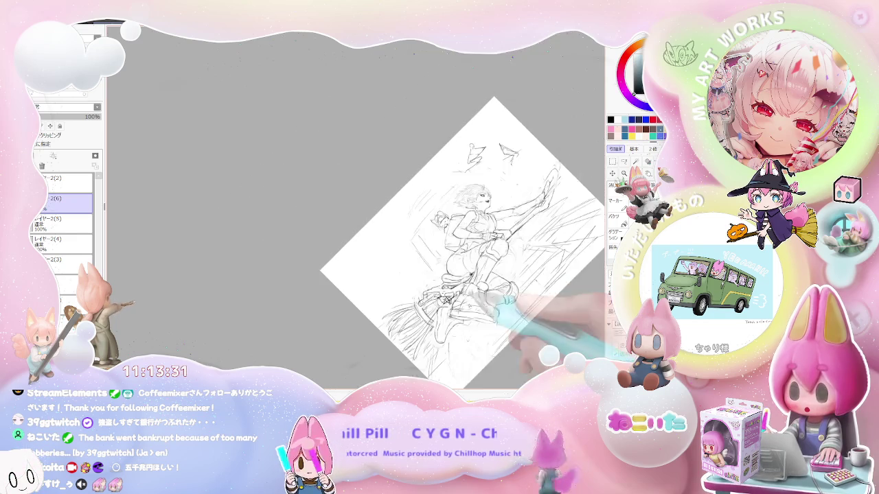
key(Insert)
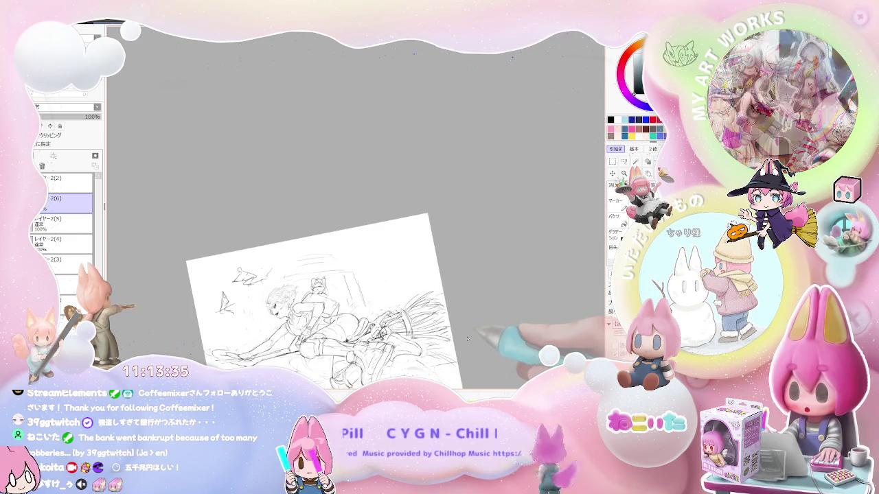
key(Home)
scroll(438, 340, up, 3)
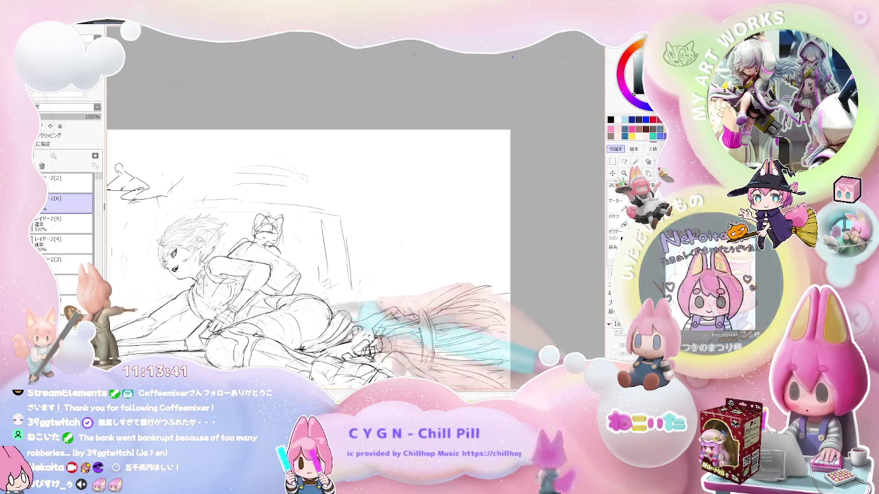
scroll(309, 275, down, 2)
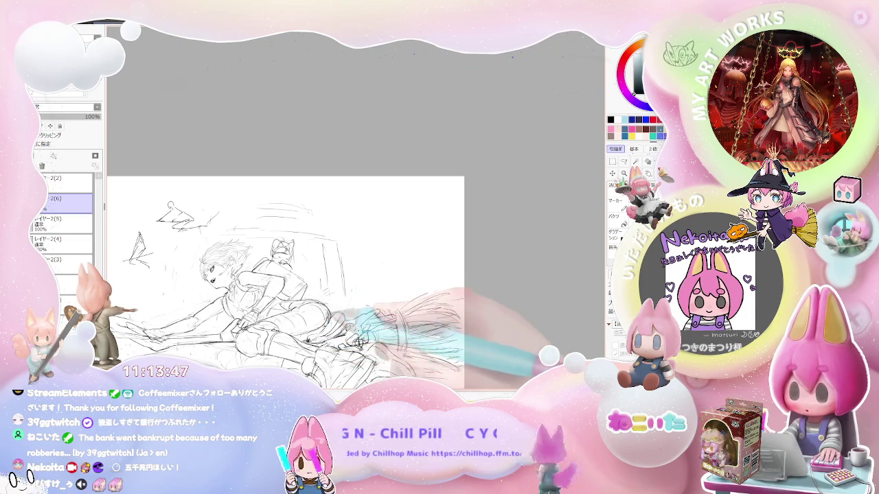
key(minus)
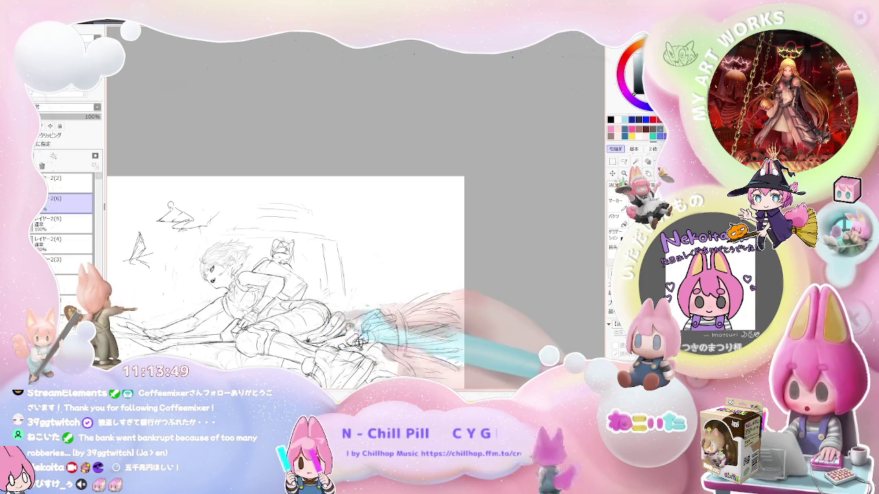
key(End)
key(End)
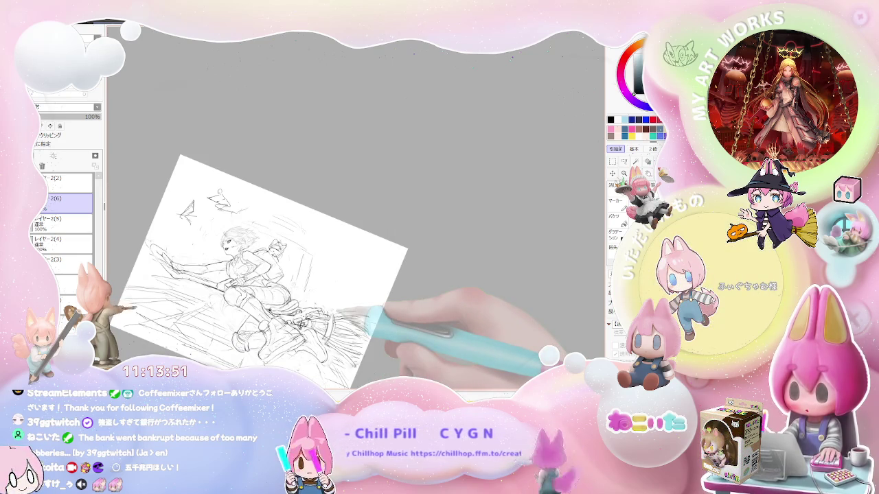
key(plus)
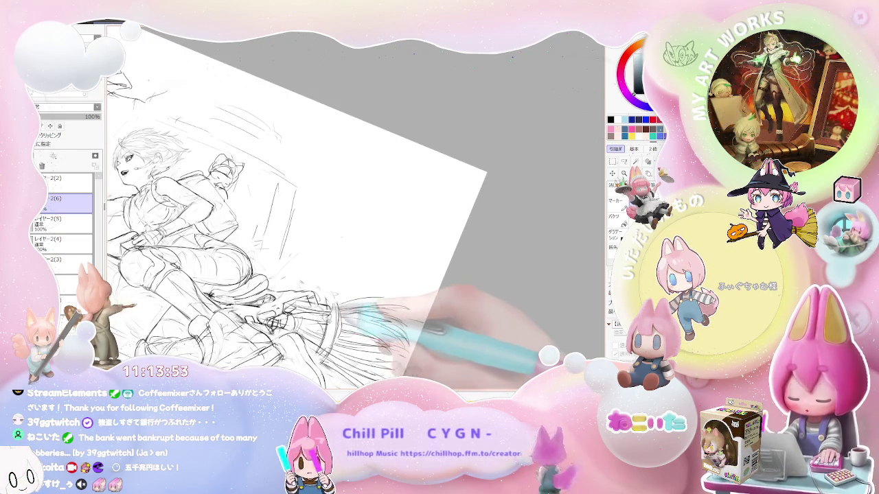
key(Home)
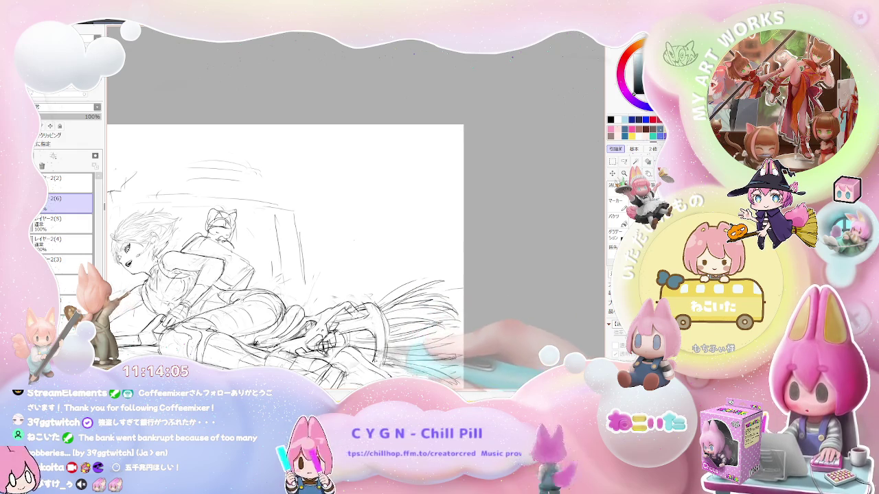
Tilt and zoom the canvas while redrawing the legs and broom, ending close on the girl
scroll(349, 362, down, 2)
scroll(349, 362, down, 1)
key(End)
key(End)
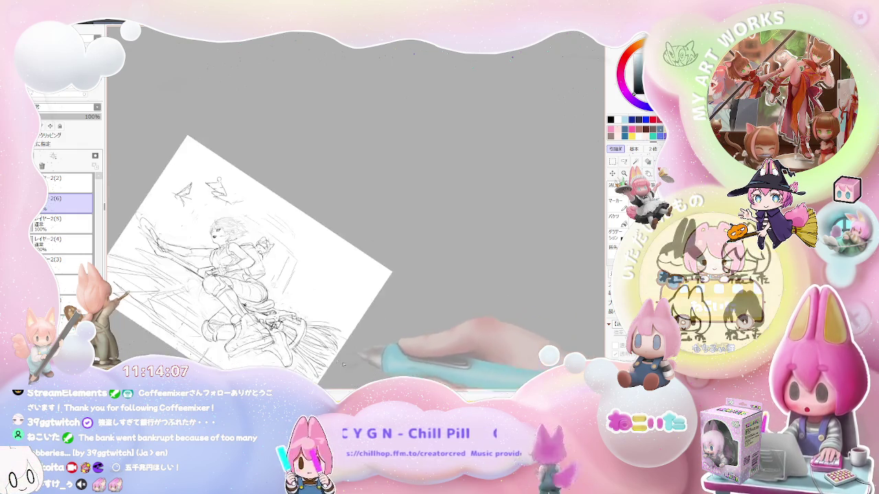
scroll(349, 363, up, 3)
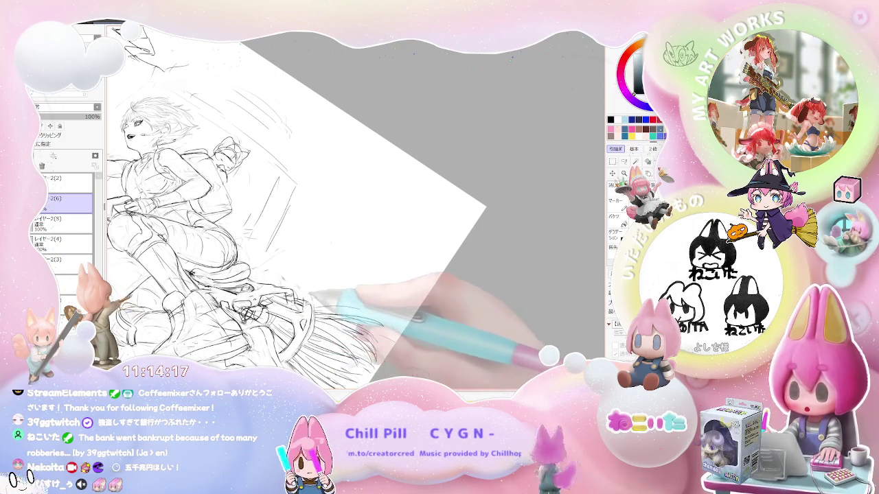
key(ctrl+minus)
key(ctrl+minus)
key(ctrl+plus)
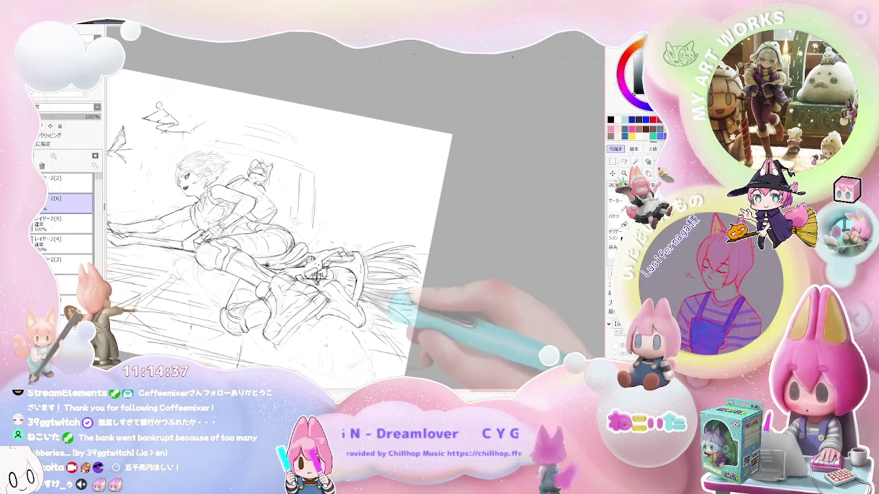
key(minus)
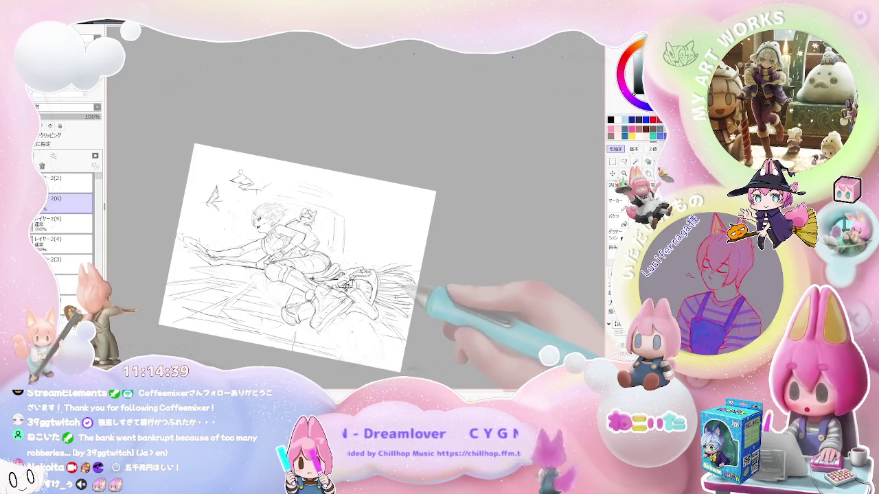
key(plus)
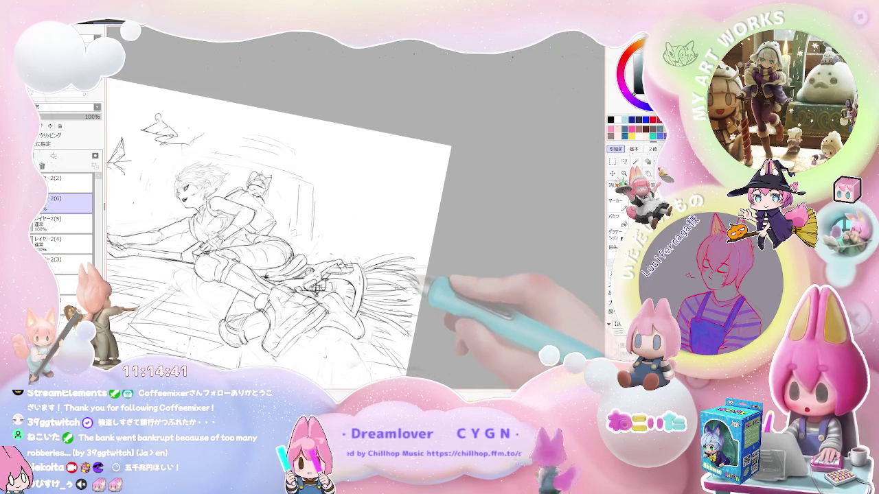
key(plus)
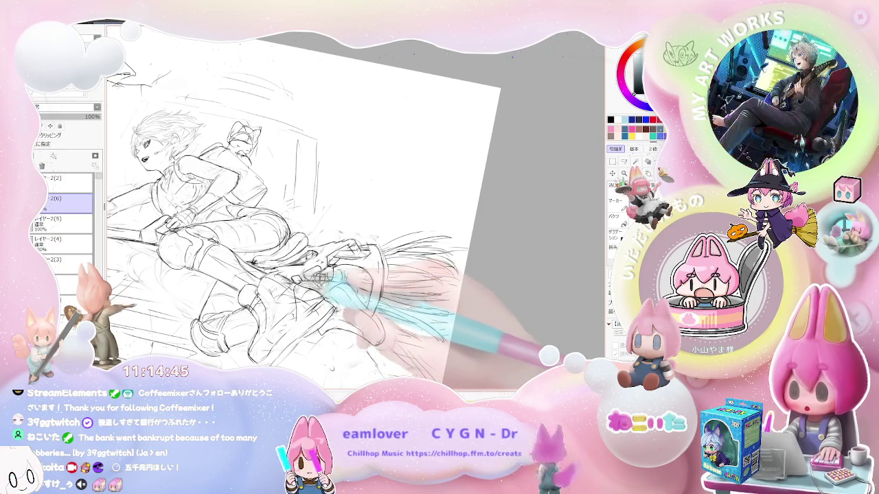
Mirror the view, rotate the canvas and zoom in on the girl to firm up her boots
key(h)
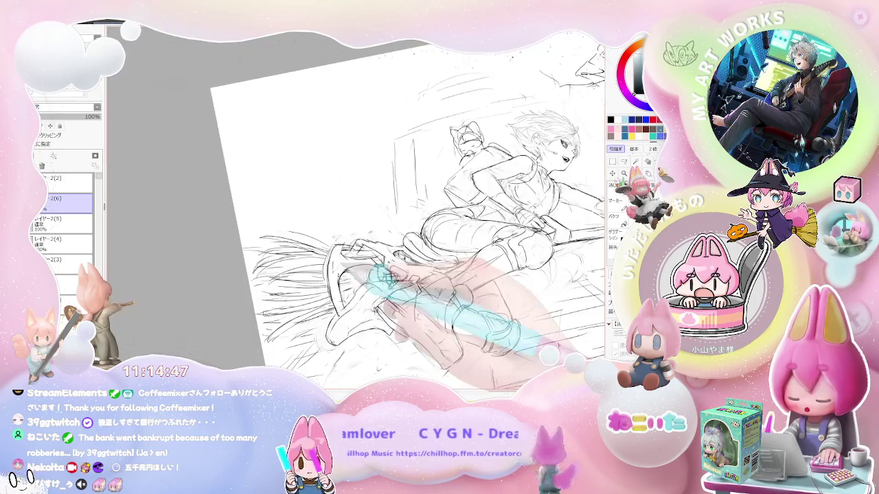
key(Delete)
key(Delete)
key(Delete)
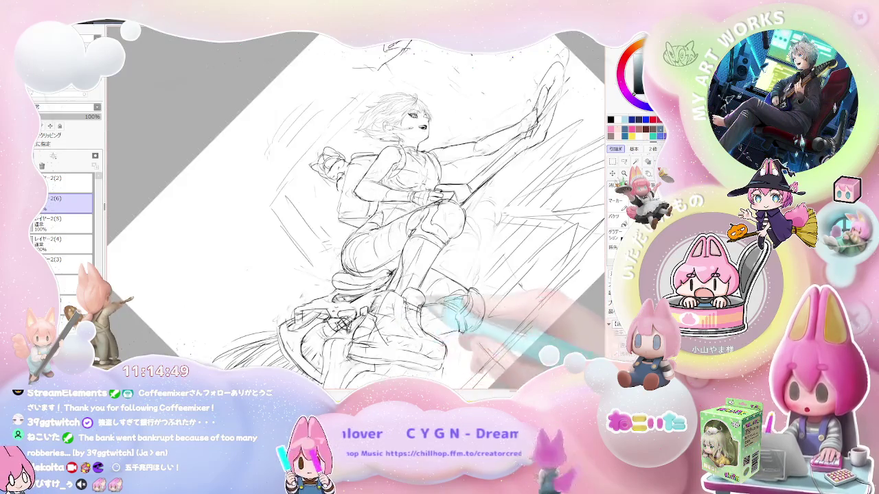
key(Delete)
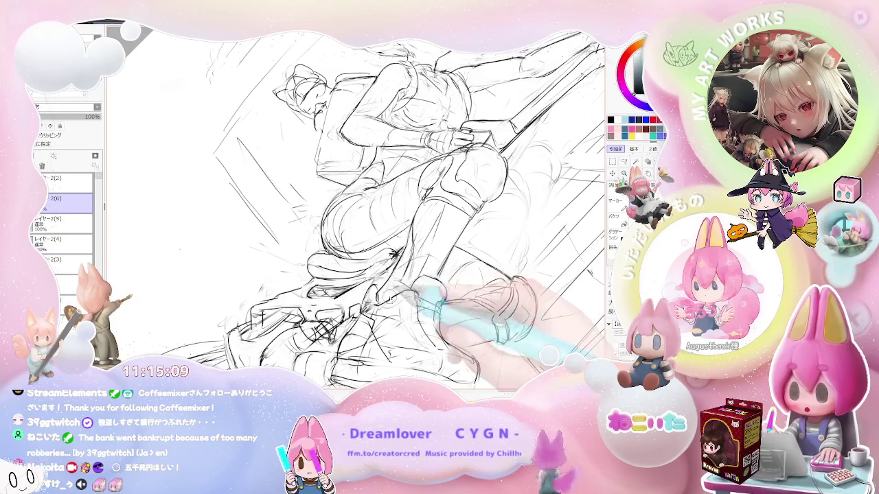
key(ctrl+minus)
key(End)
key(End)
key(End)
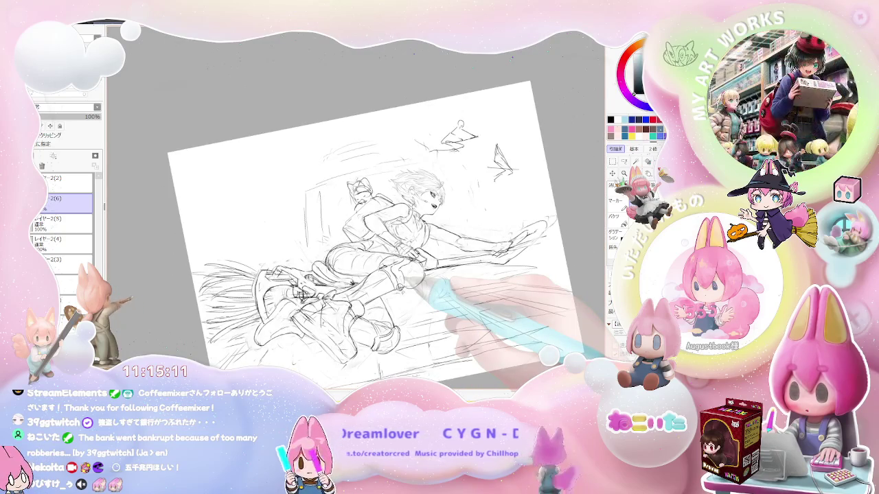
key(Delete)
key(Delete)
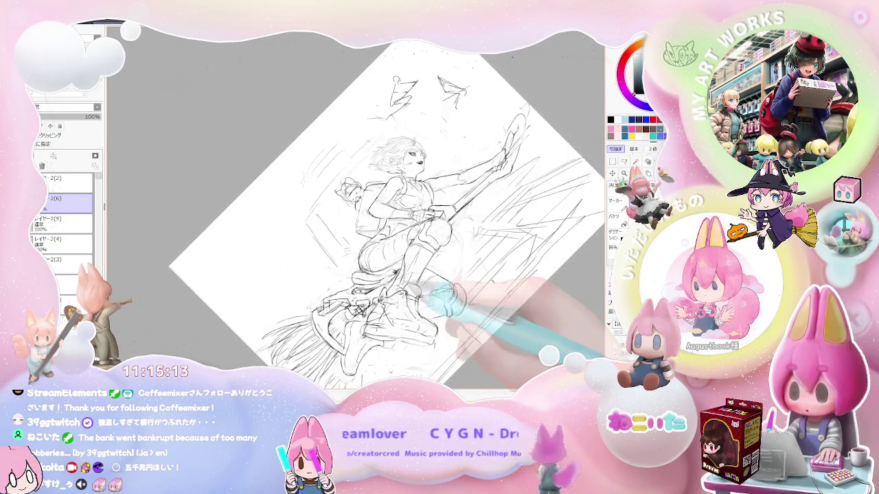
key(ctrl+plus)
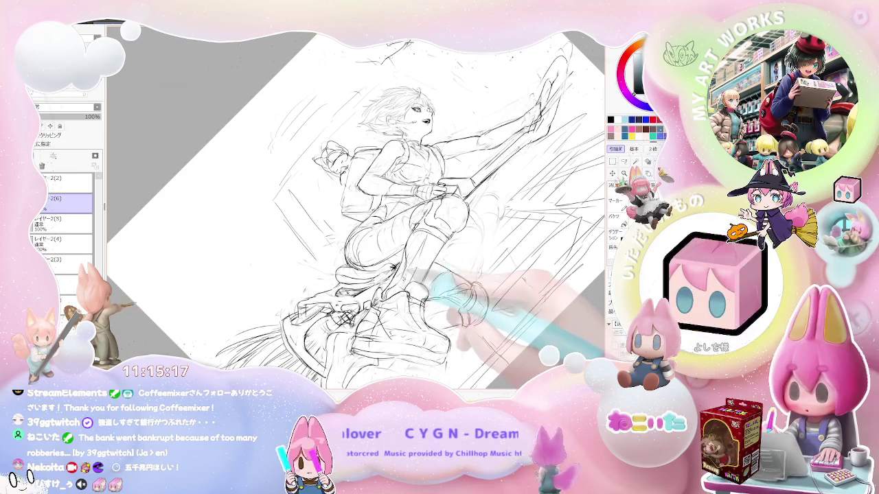
Mirror the girl to face left and tilt the canvas more steeply to refine the broom bristles
key(ctrl+minus)
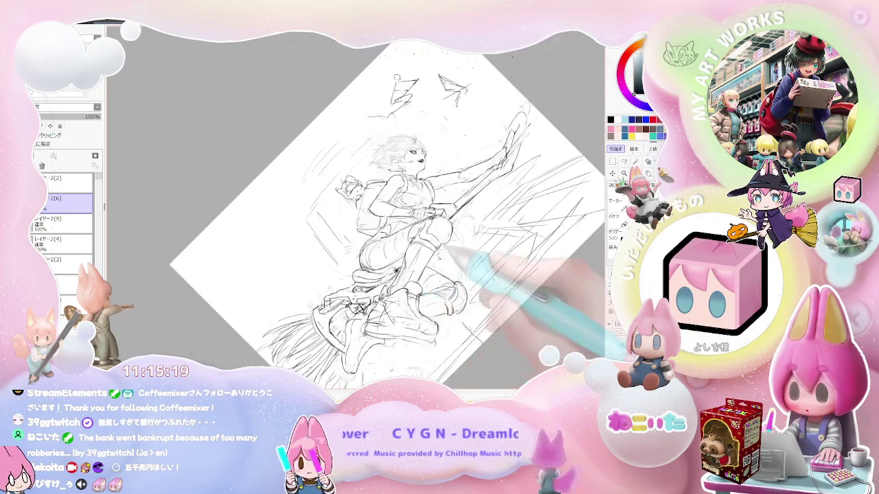
key(End)
key(End)
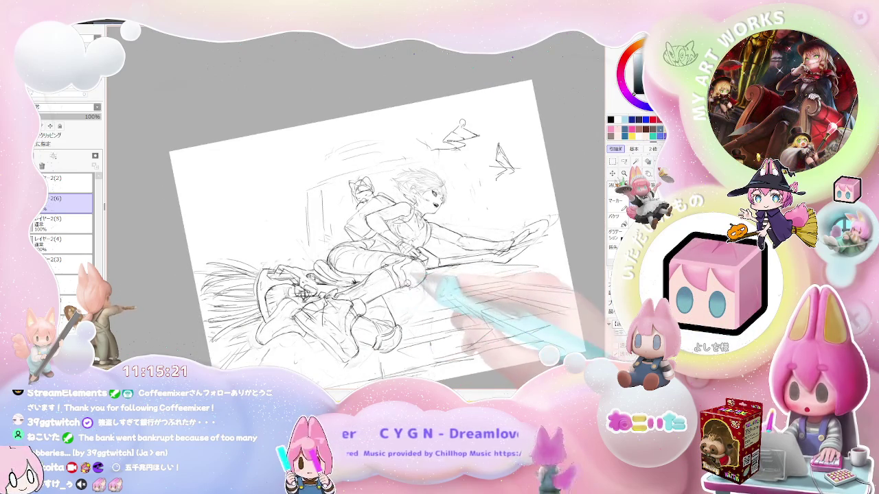
key(Insert)
key(End)
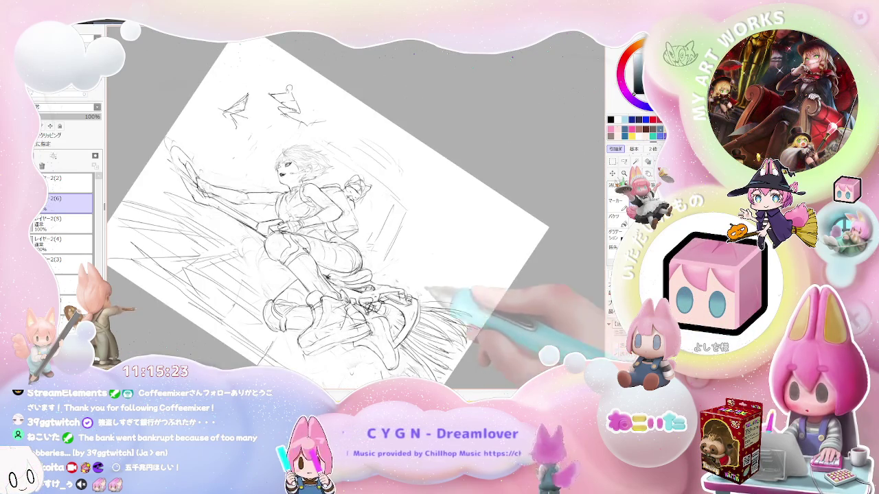
key(ctrl+plus)
key(ctrl+plus)
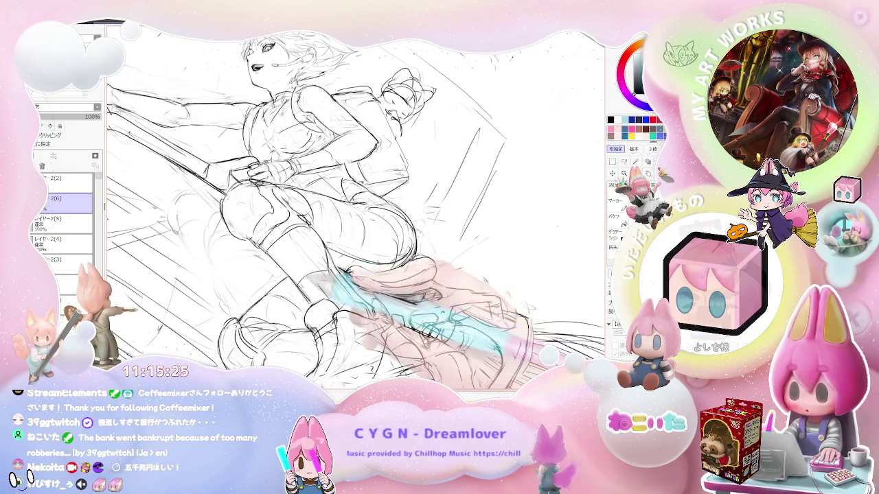
key(ctrl+minus)
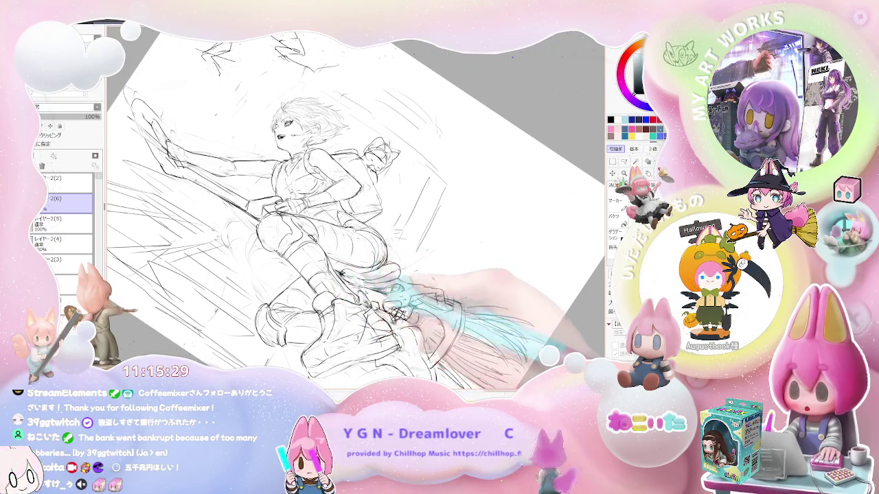
key(ctrl+minus)
key(ctrl+plus)
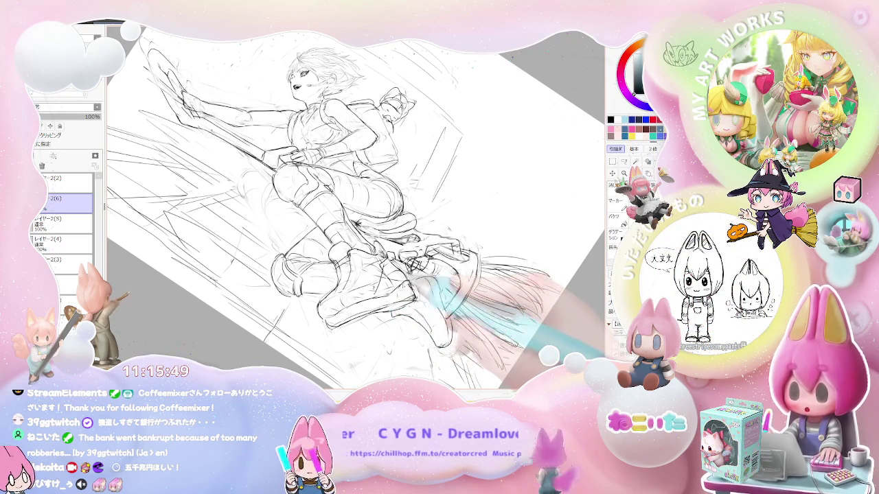
drag(343, 206, 322, 227)
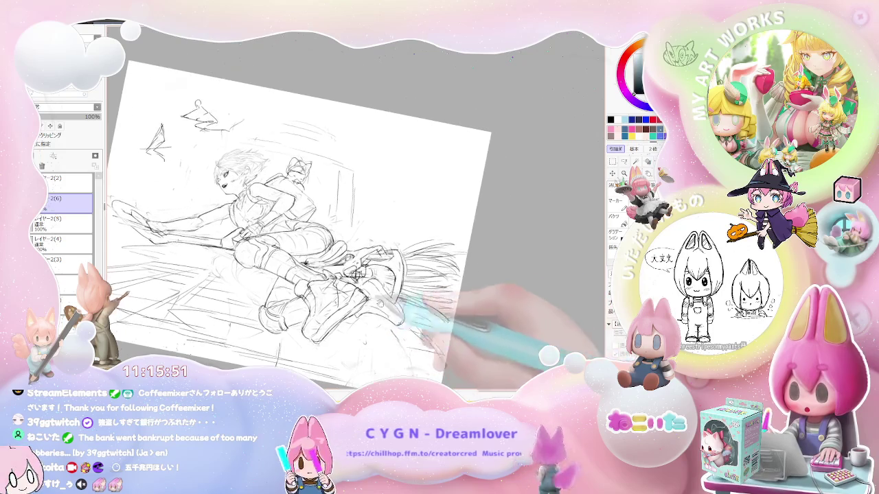
scroll(309, 206, up, 2)
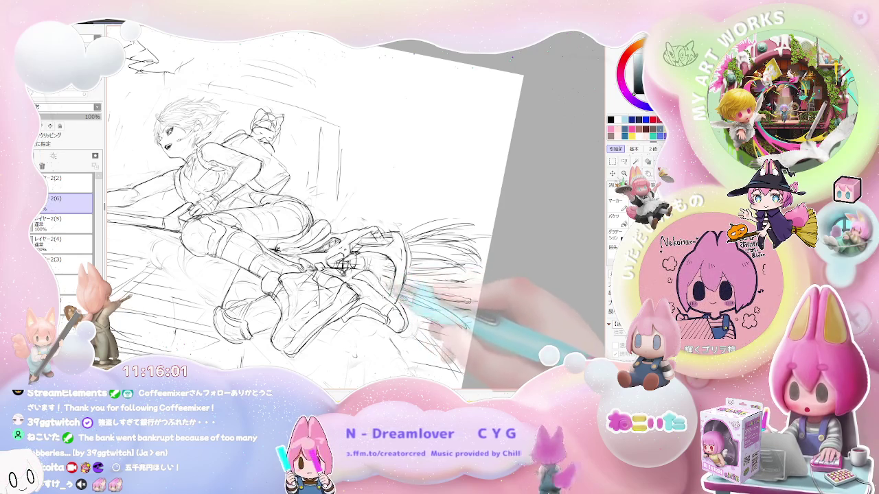
Flip the girl back to face right and rotate counter-clockwise to rework the speed lines
key(h)
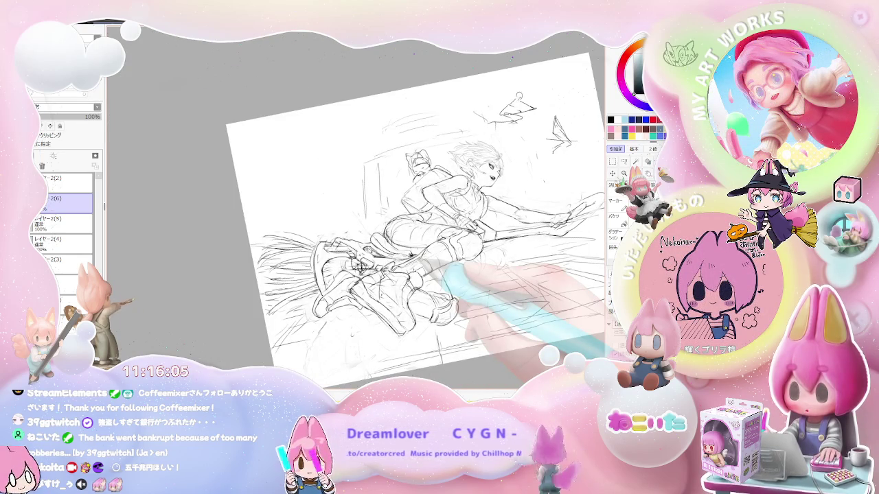
key(End)
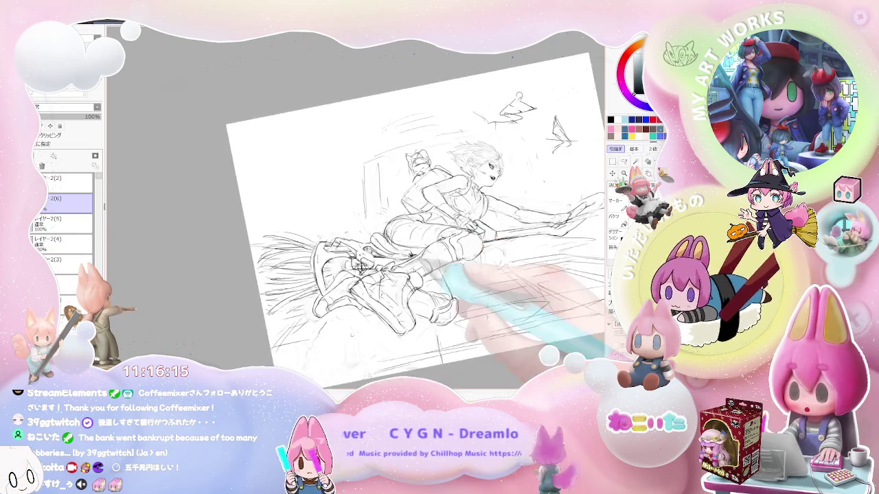
drag(443, 264, 398, 268)
scroll(381, 264, up, 2)
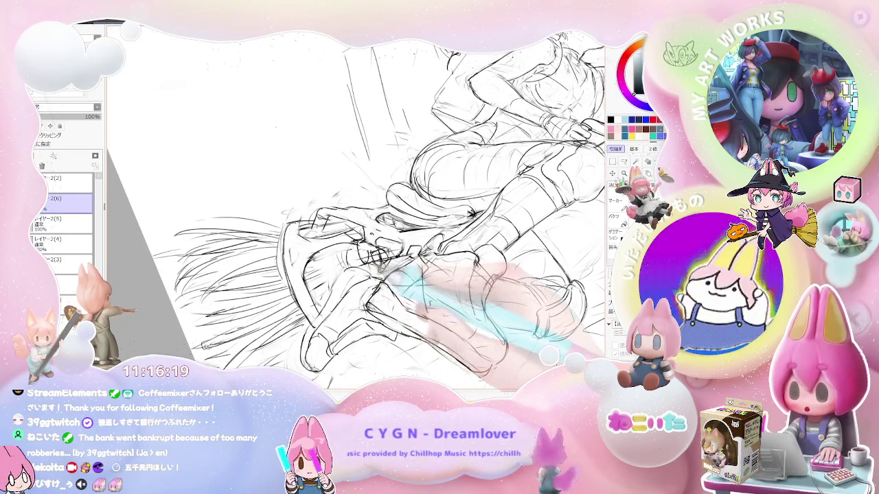
scroll(381, 264, down, 2)
scroll(381, 264, down, 1)
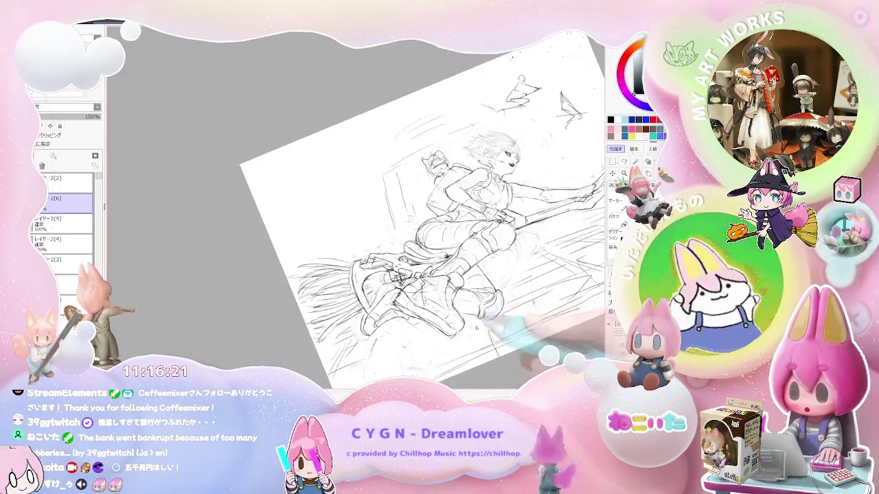
scroll(381, 210, up, 1)
scroll(381, 209, up, 1)
scroll(381, 209, up, 1)
scroll(381, 209, up, 1)
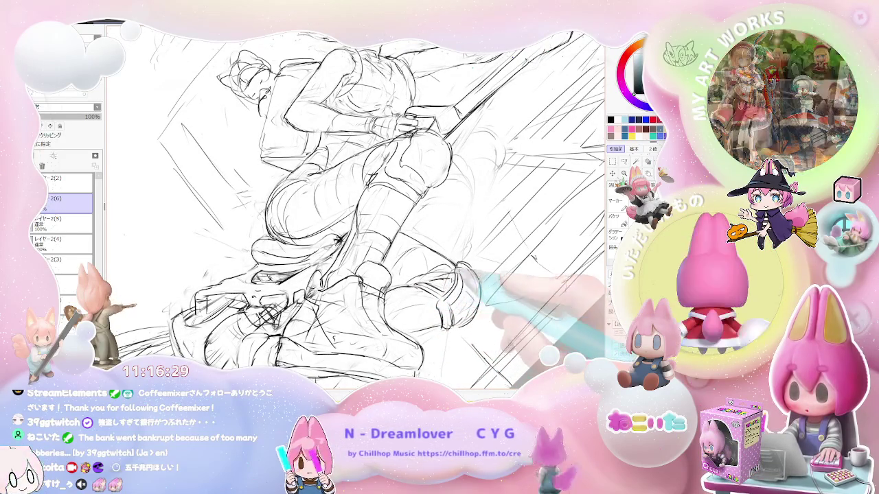
Flatten the canvas tilt, zoom out to the whole page and flip the view again
key(Delete)
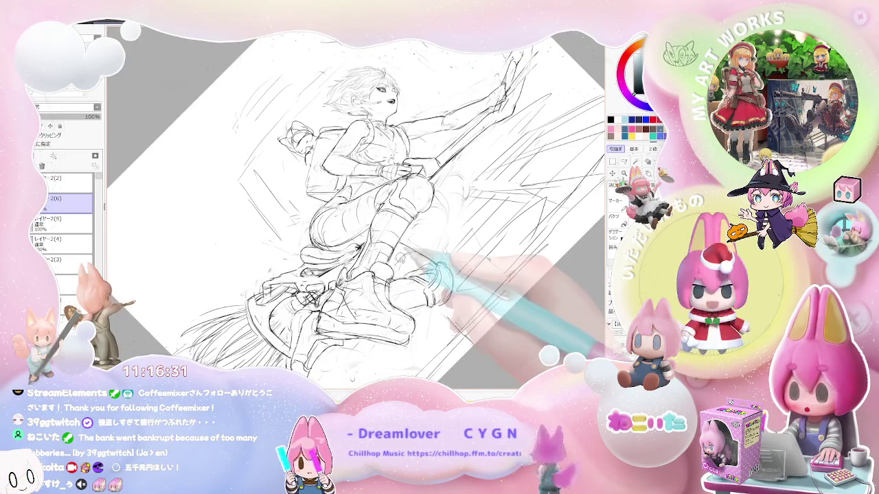
key(End)
key(End)
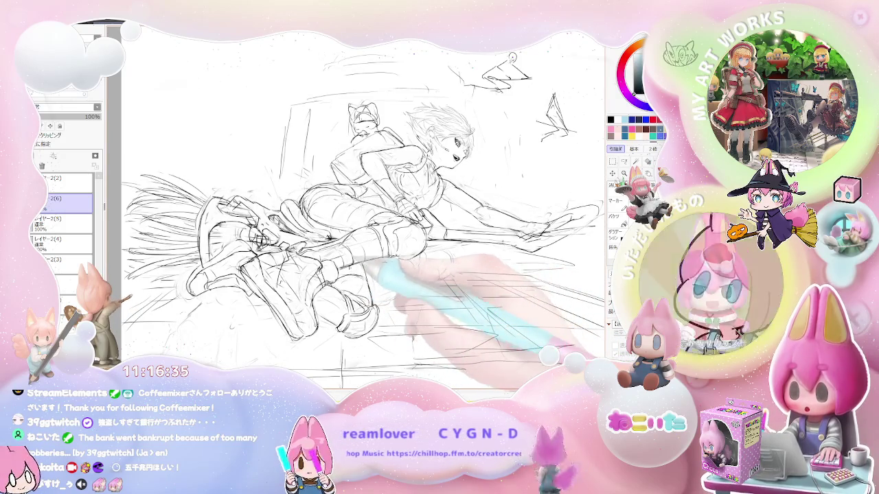
key(ctrl+minus)
key(Insert)
key(End)
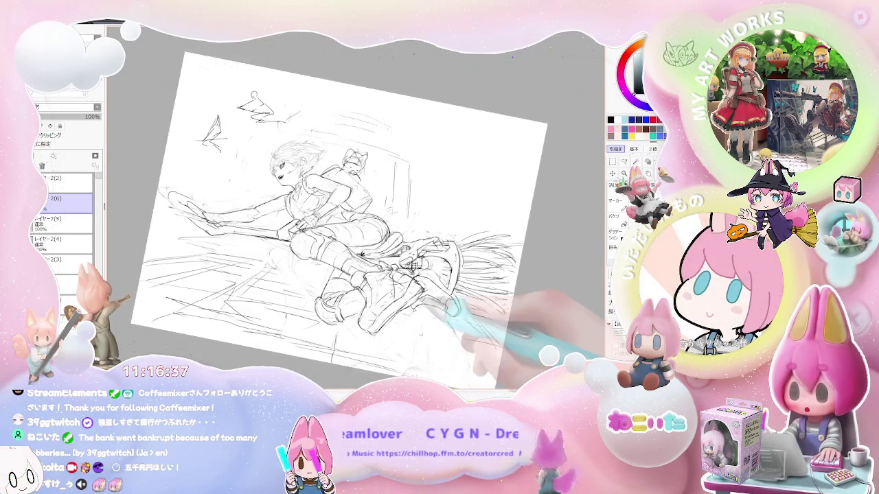
Rotate the figure upright, zoom in on the girl, and mirror the view to check her
key(End)
key(ctrl+plus)
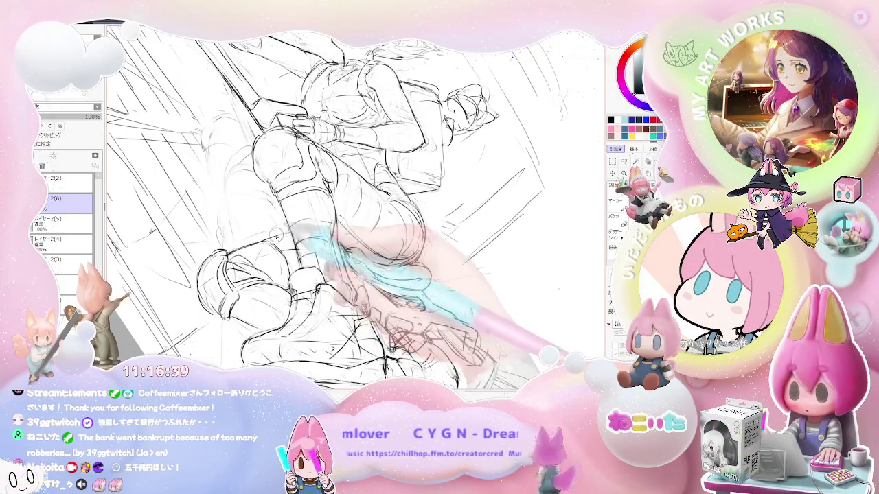
key(Delete)
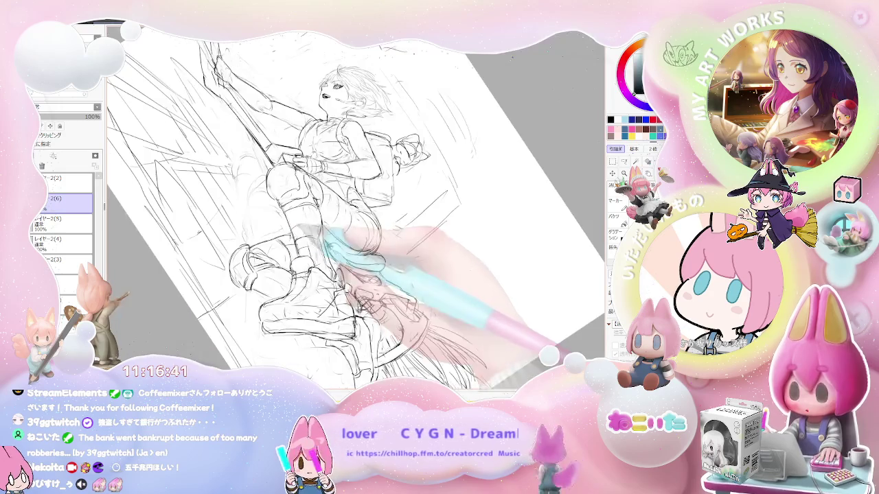
key(ctrl+minus)
key(Delete)
key(Delete)
key(Delete)
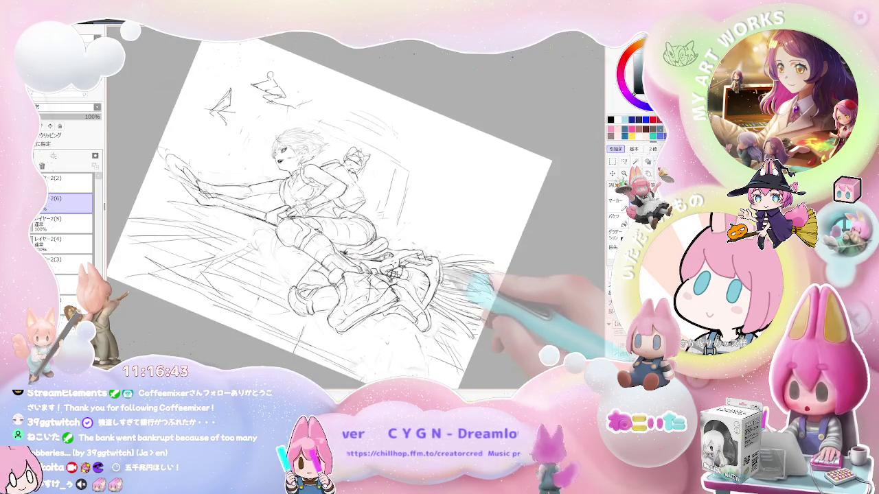
key(ctrl+plus)
key(ctrl+plus)
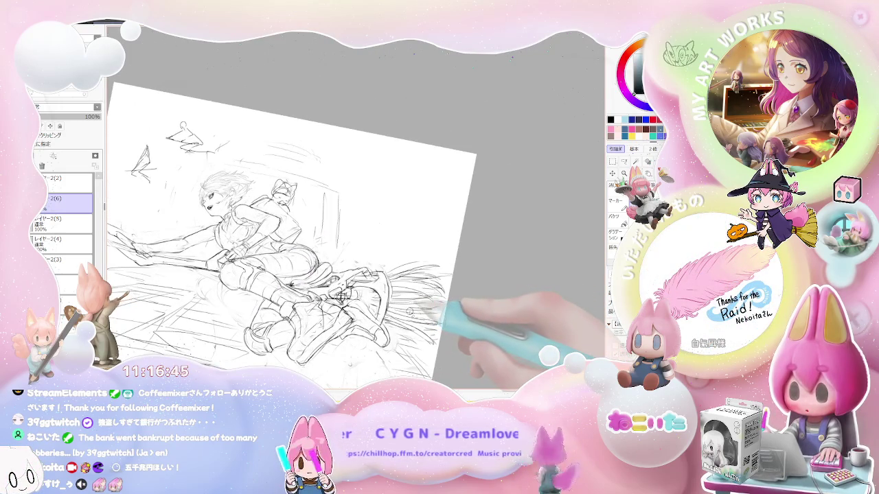
key(Insert)
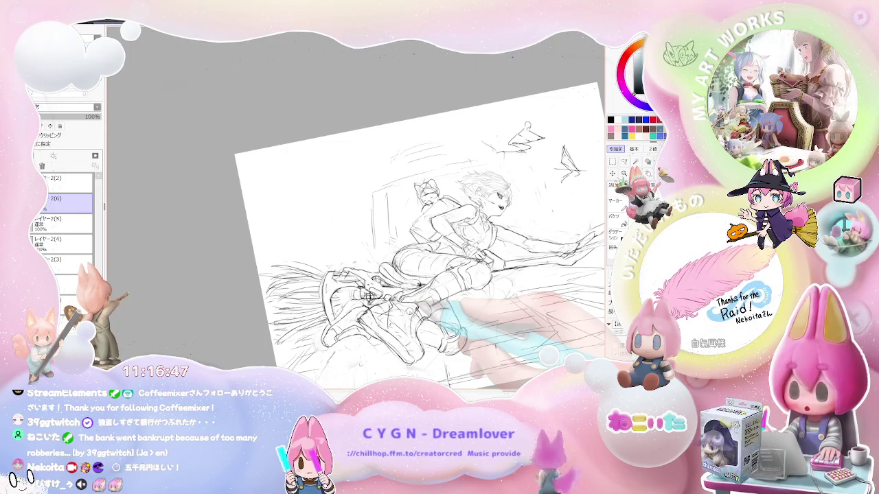
Zoom in close on the legs and broom to touch them up, levelling and re-tilting the page
key(Delete)
key(Delete)
key(Delete)
key(ctrl+plus)
key(ctrl+plus)
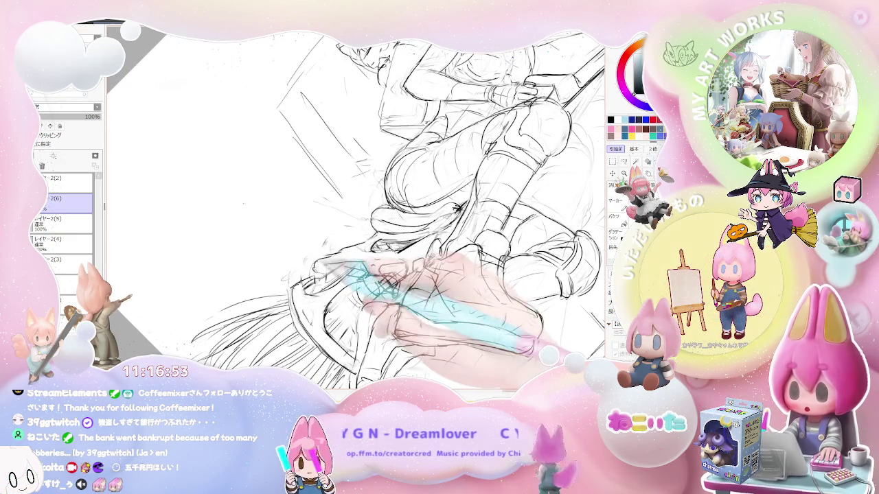
key(ctrl+minus)
key(ctrl+minus)
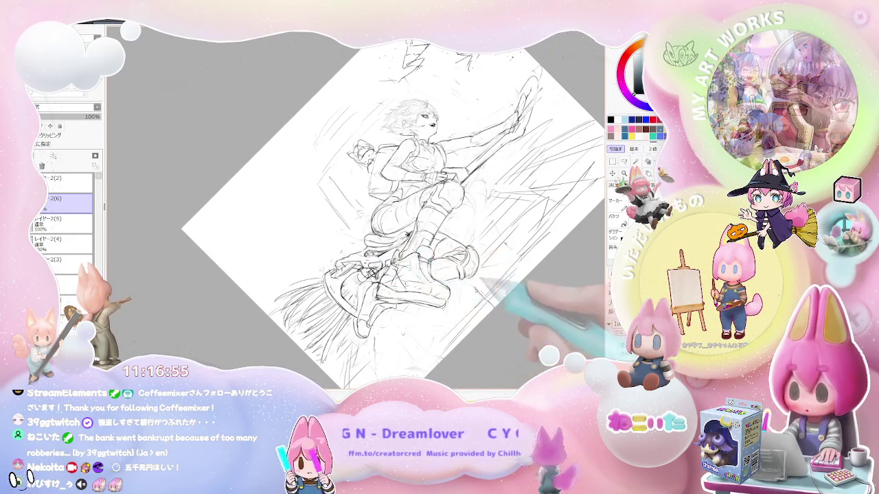
key(End)
key(End)
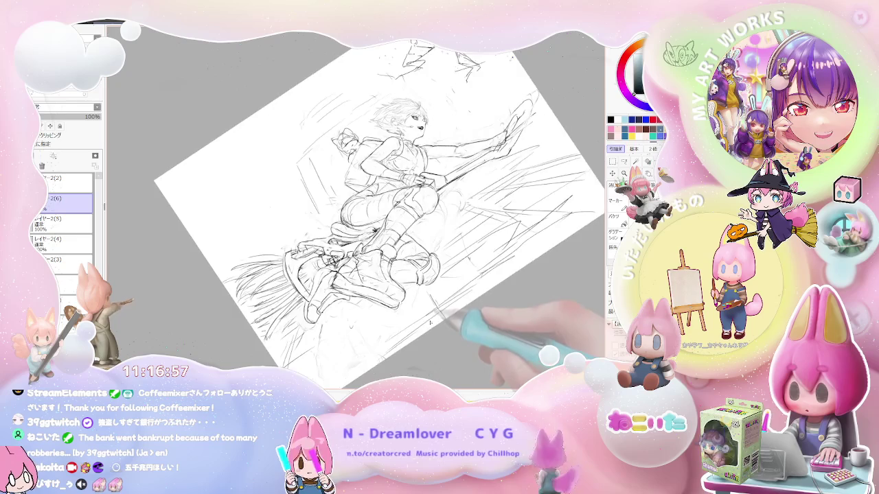
key(End)
key(Delete)
key(ctrl+plus)
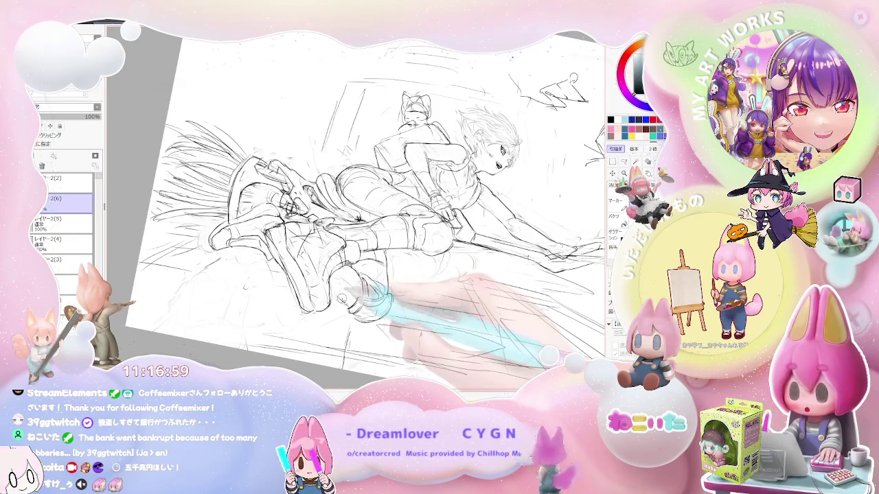
key(ctrl+minus)
Tilt the page strongly, mirror the figure left then right, and zoom in around it
key(Delete)
key(Delete)
key(Delete)
key(ctrl+plus)
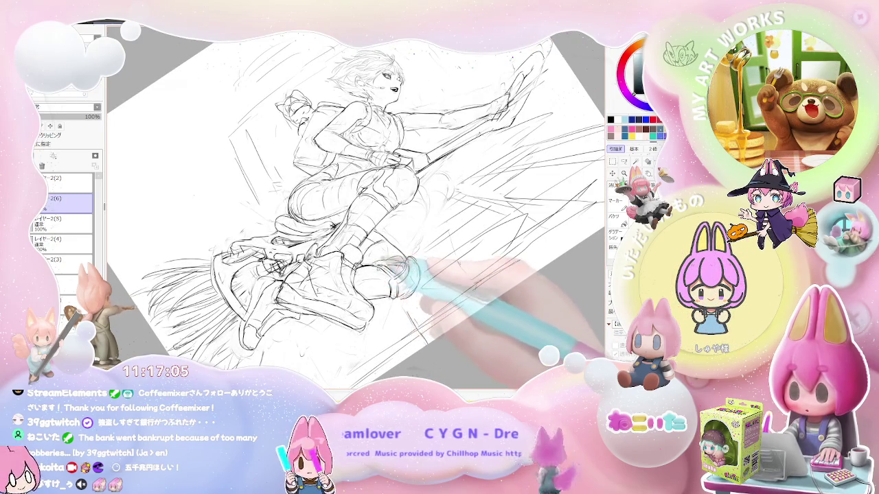
key(ctrl+minus)
key(End)
key(End)
key(End)
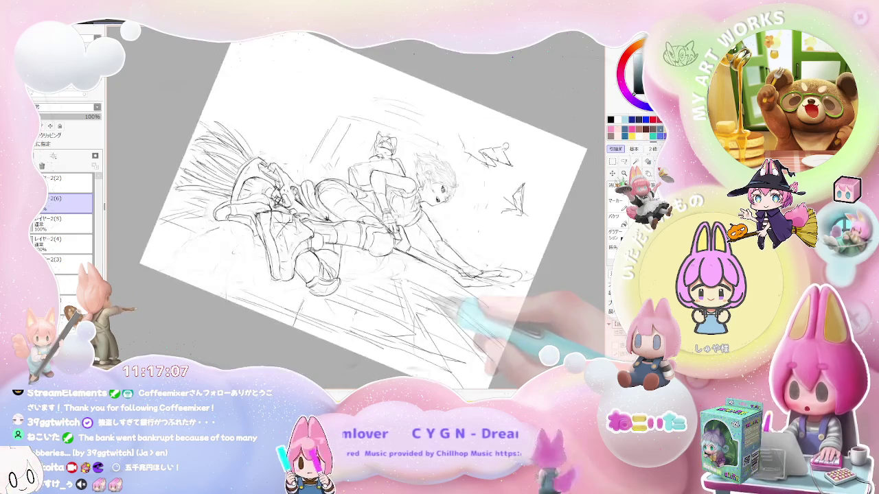
key(Delete)
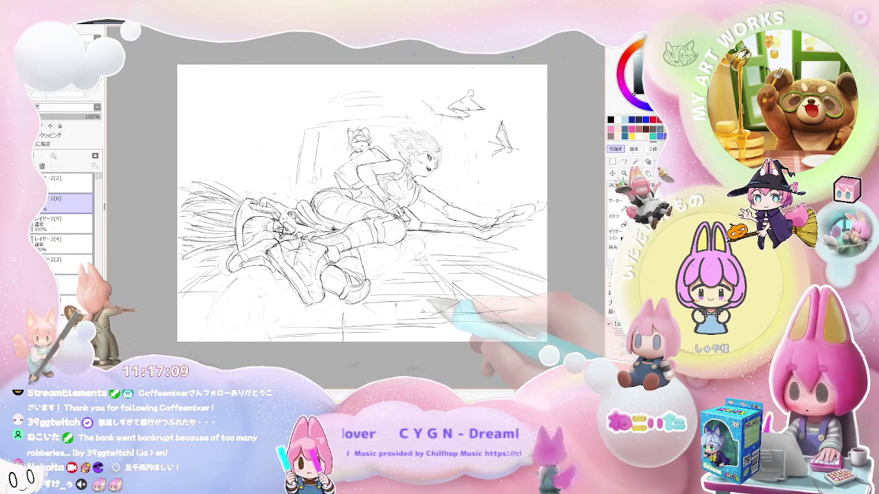
key(Insert)
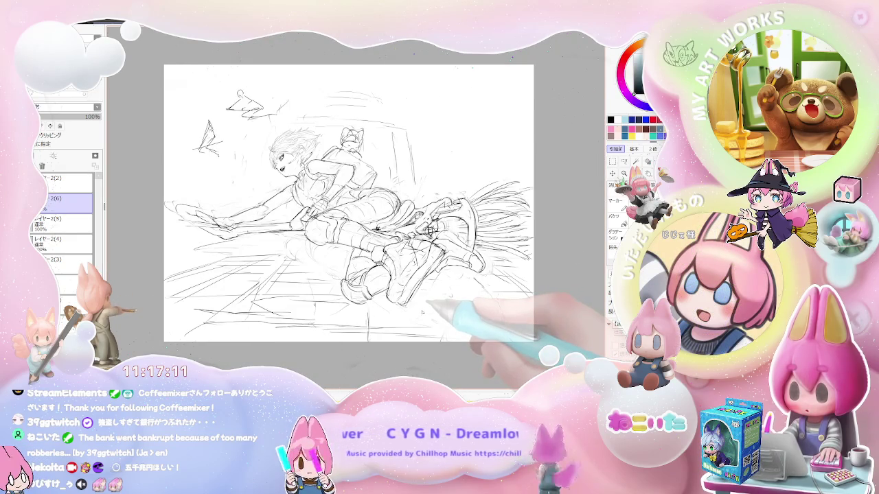
key(Delete)
key(Delete)
key(ctrl+plus)
key(ctrl+plus)
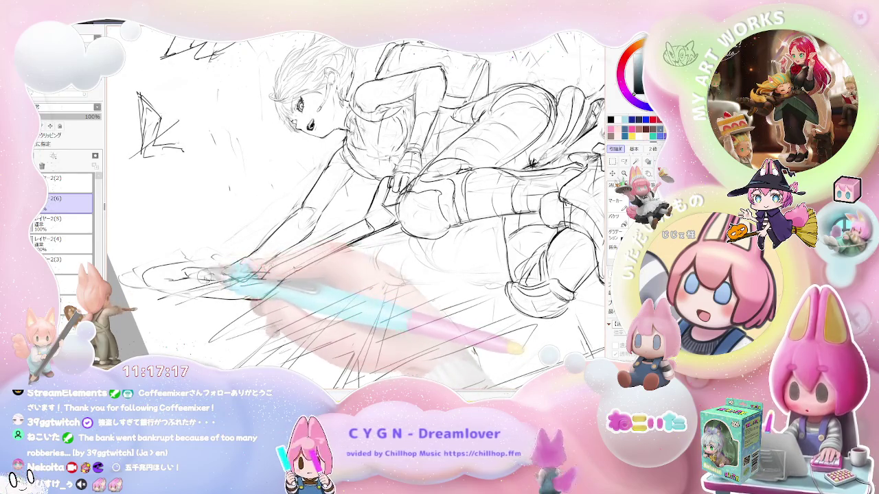
key(Insert)
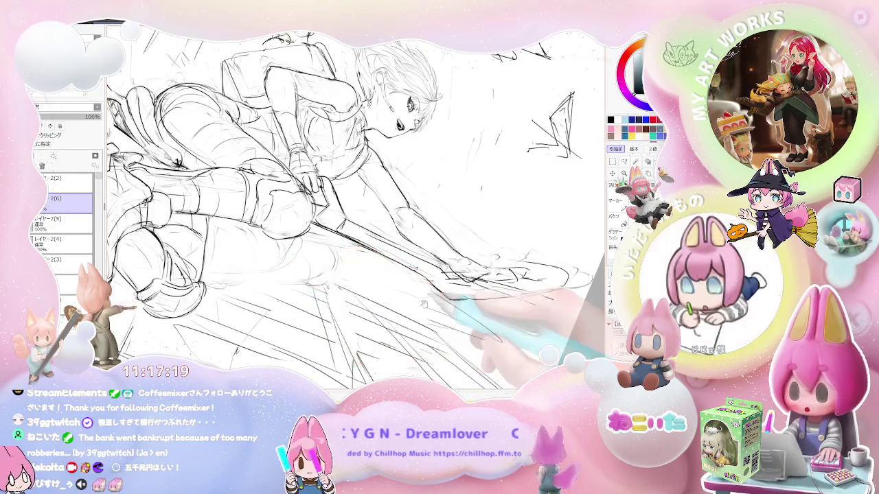
scroll(405, 117, up, 2)
scroll(405, 116, up, 2)
scroll(405, 117, up, 2)
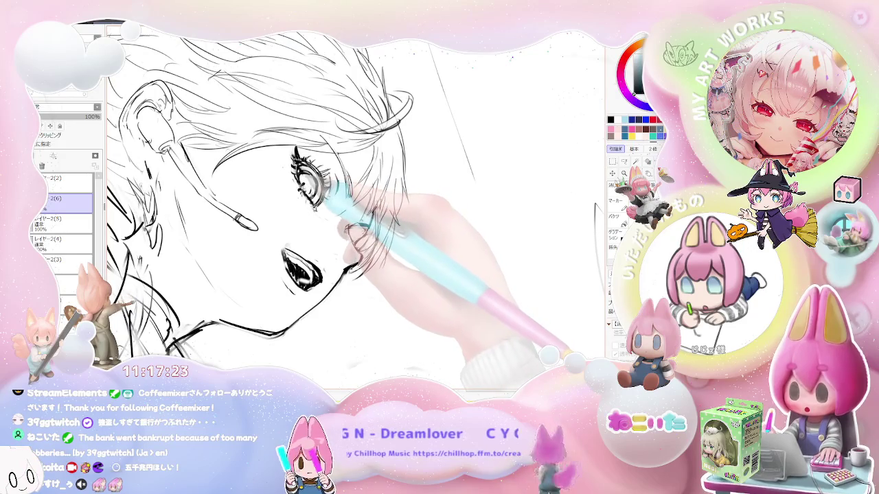
Zoom in on the face, bring the hands into view and rotate legs-up to redraw them
scroll(299, 230, down, 2)
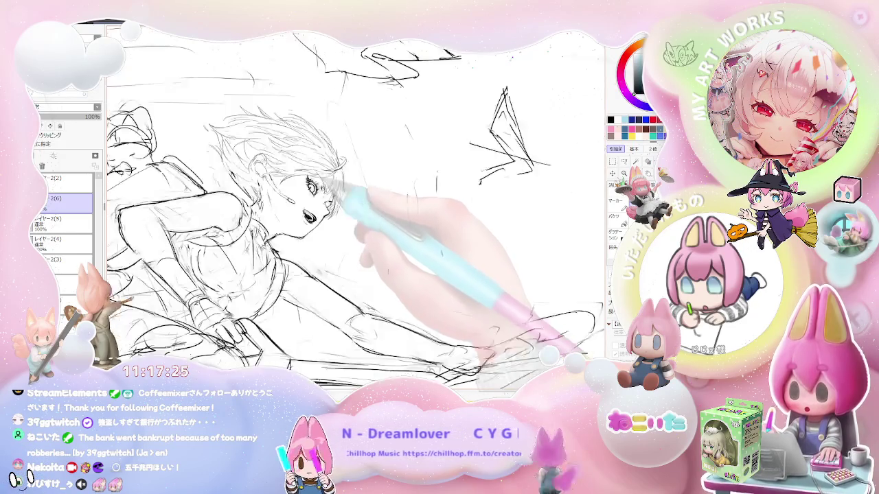
scroll(299, 230, down, 2)
scroll(299, 230, down, 2)
scroll(299, 230, up, 1)
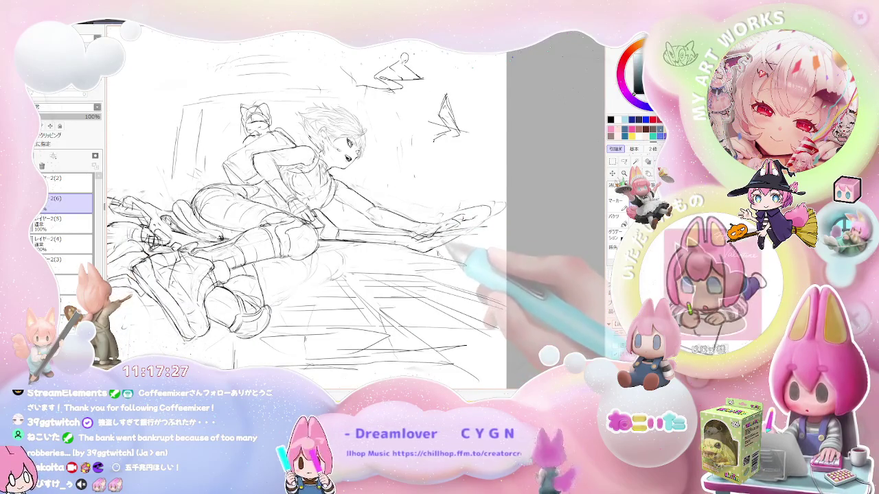
scroll(299, 230, up, 1)
scroll(298, 230, up, 1)
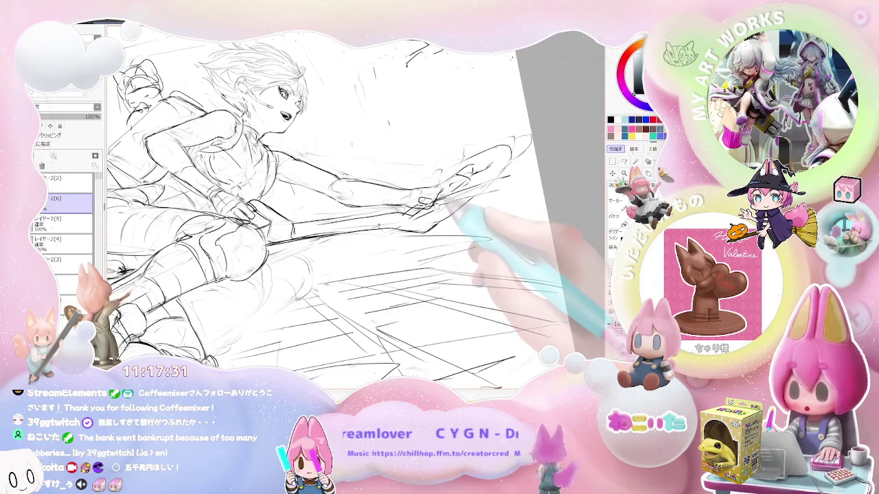
drag(312, 219, 254, 261)
key(Delete)
key(Delete)
key(Delete)
key(Delete)
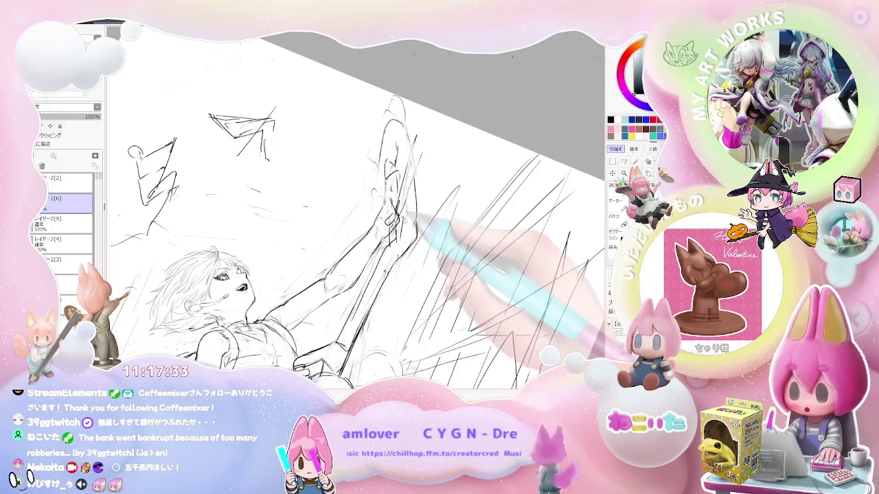
scroll(395, 220, up, 1)
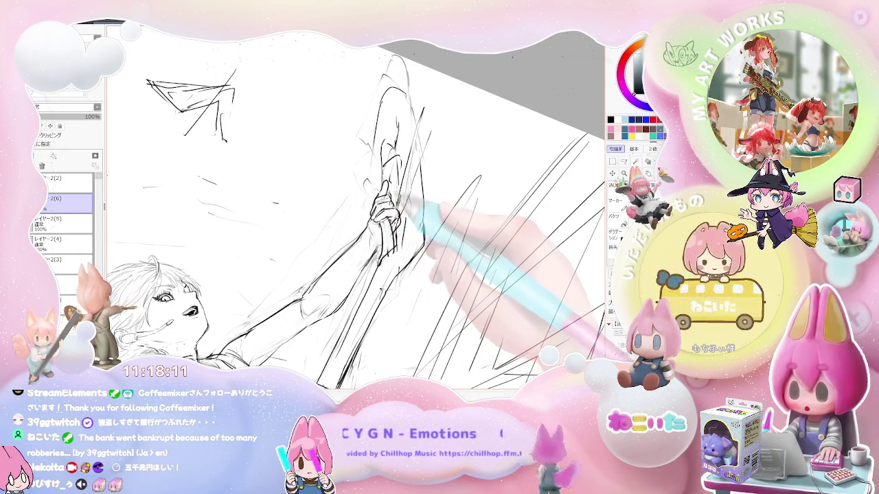
Rotate about 120° clockwise, zoom in on the hand gripping the sword, then level the page
key(End)
key(End)
key(End)
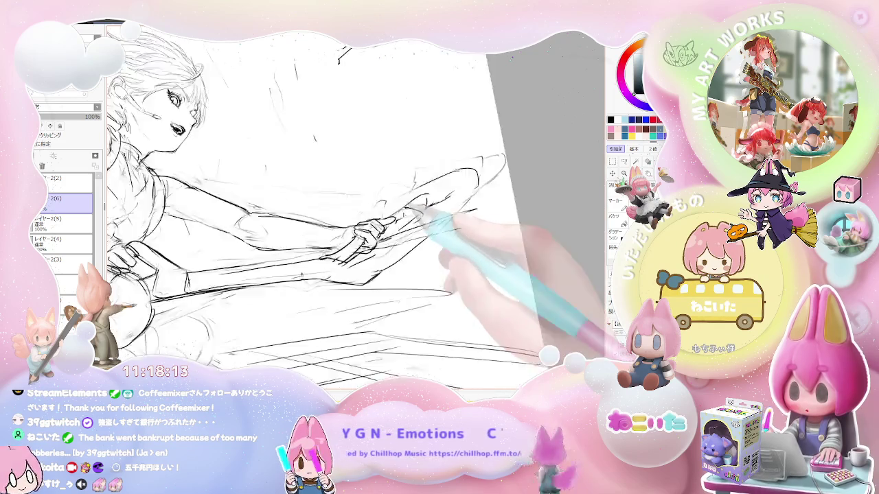
key(End)
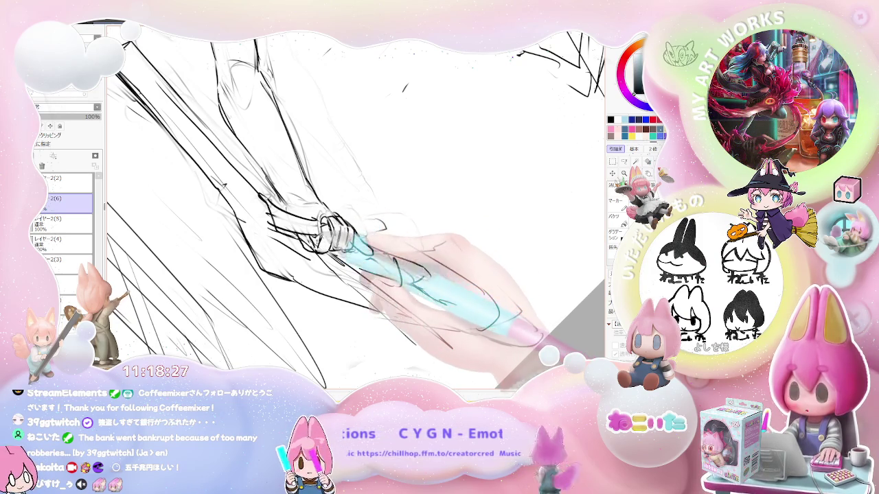
key(minus)
key(minus)
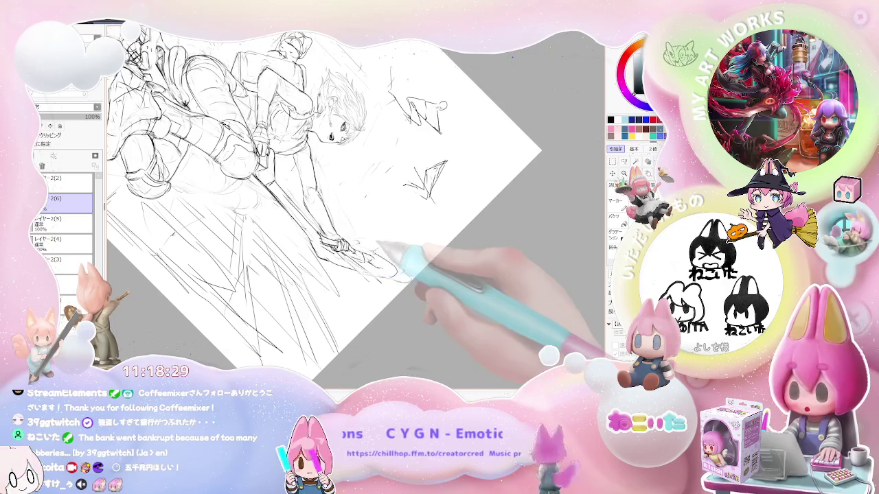
key(Delete)
key(plus)
key(plus)
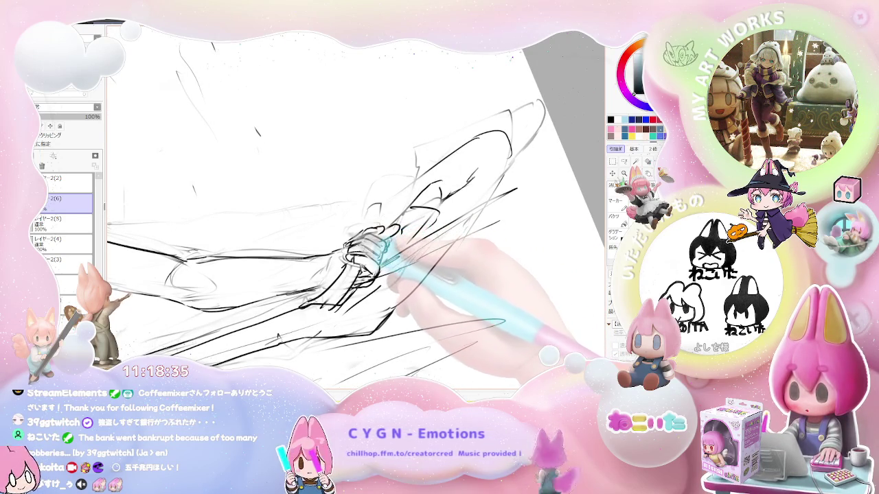
key(minus)
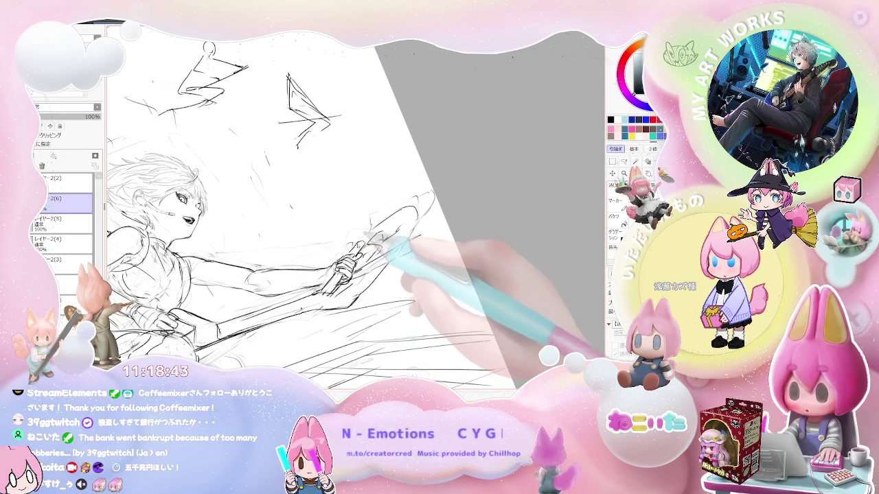
key(End)
key(End)
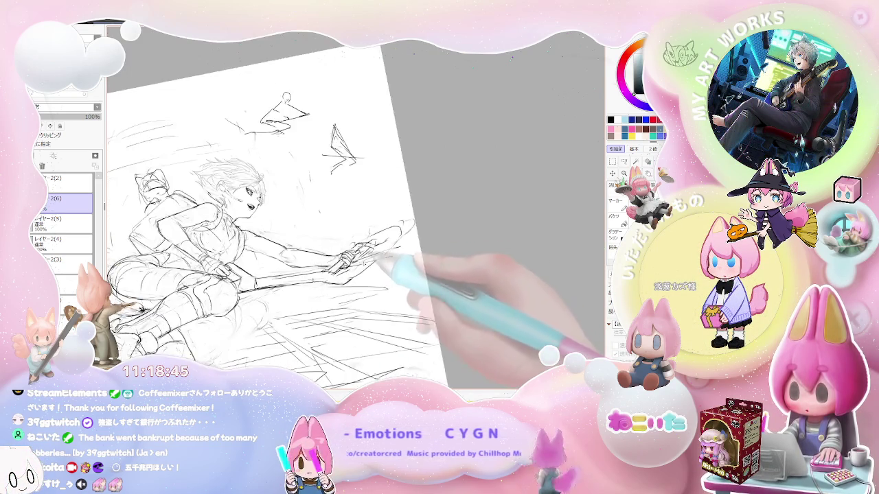
key(End)
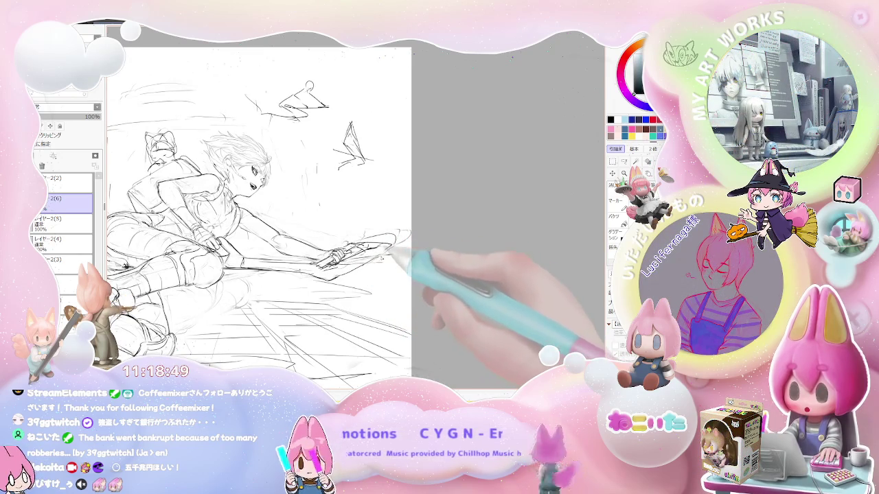
Draw the blade outline along the sword, then mirror and zoom the view to review it
drag(359, 246, 410, 234)
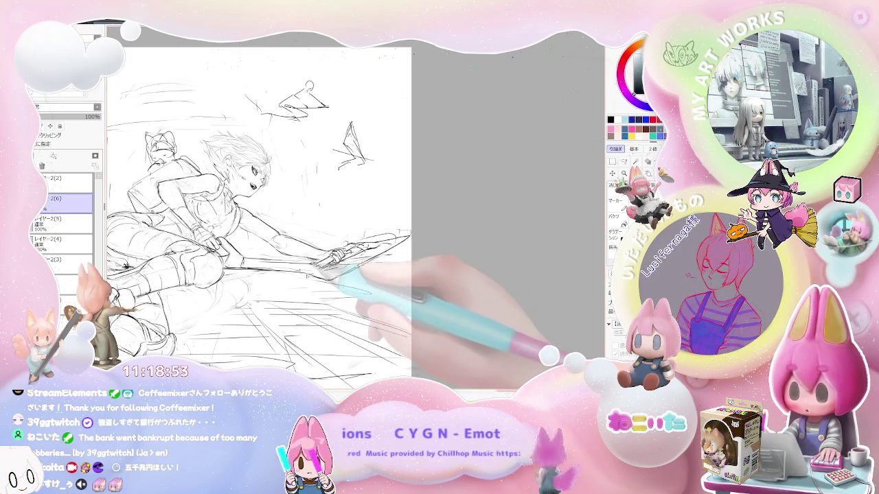
key(Delete)
key(Delete)
key(Delete)
key(Delete)
key(Delete)
key(Delete)
key(Page_Up)
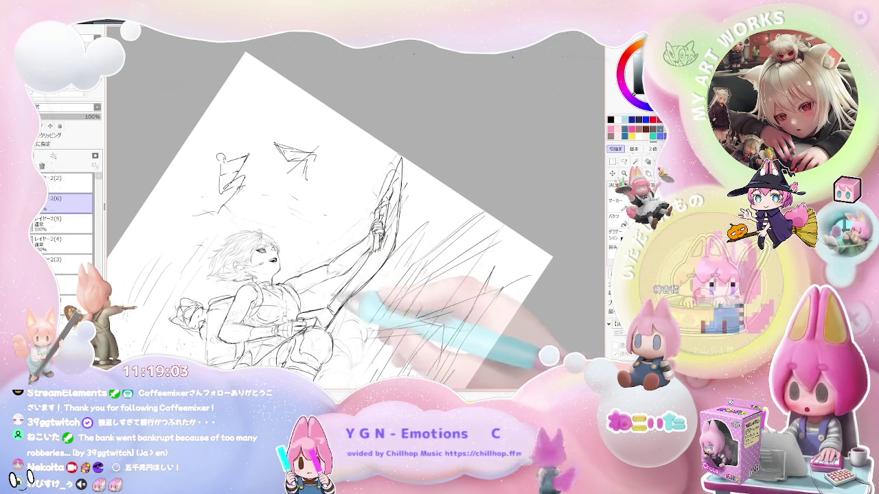
key(Page_Down)
key(Insert)
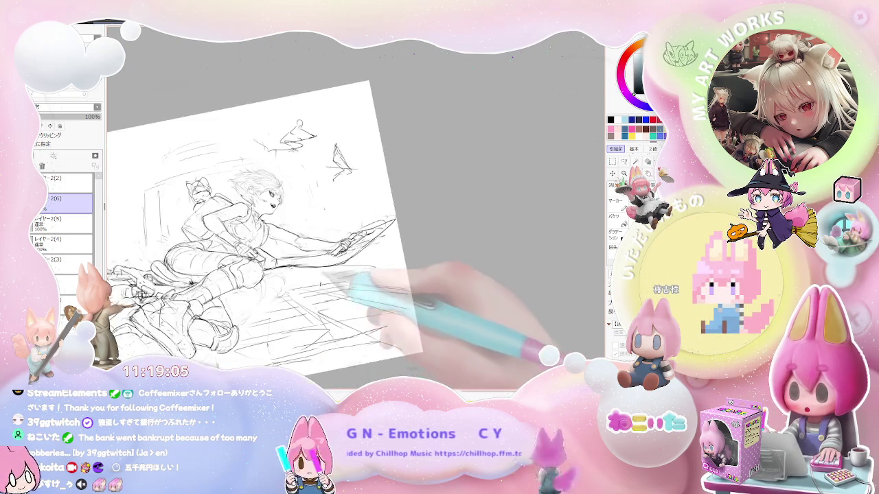
key(End)
key(Home)
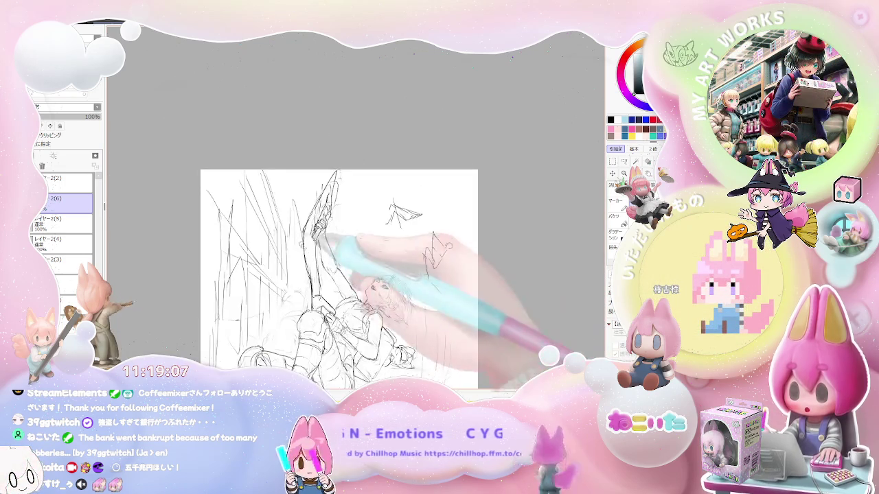